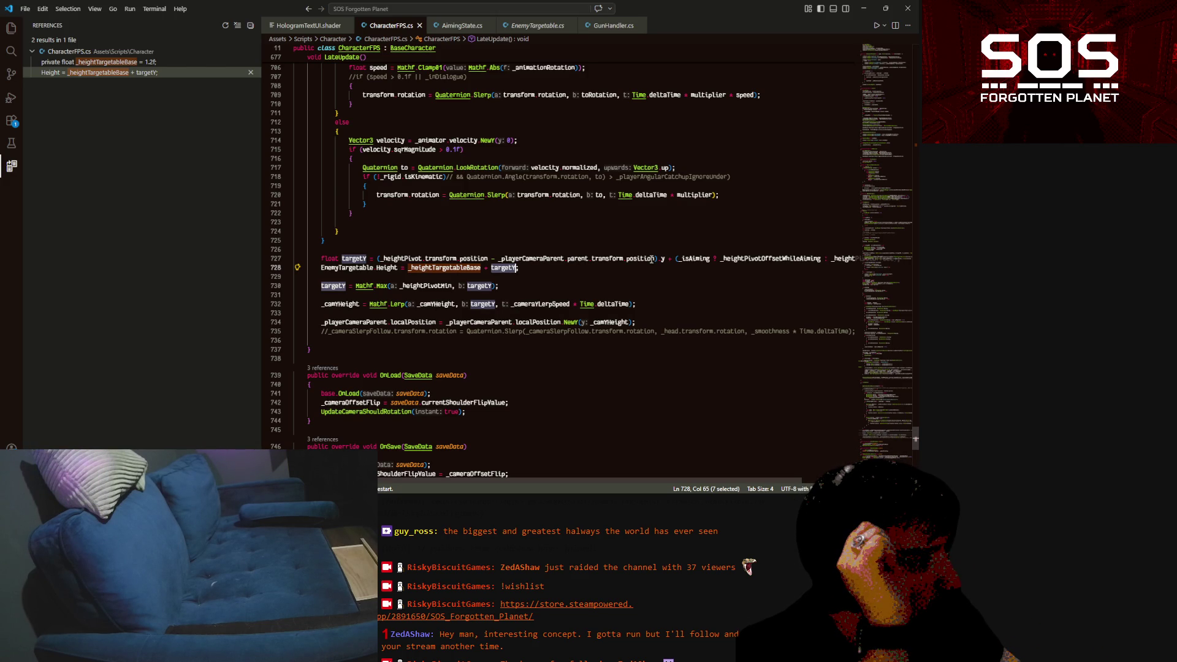
Inspect what _heightPivot and transform refer to in LateUpdate's height logic
{"action": "scroll", "coordinate": [673, 297], "scroll_direction": "up", "scroll_amount": 3}
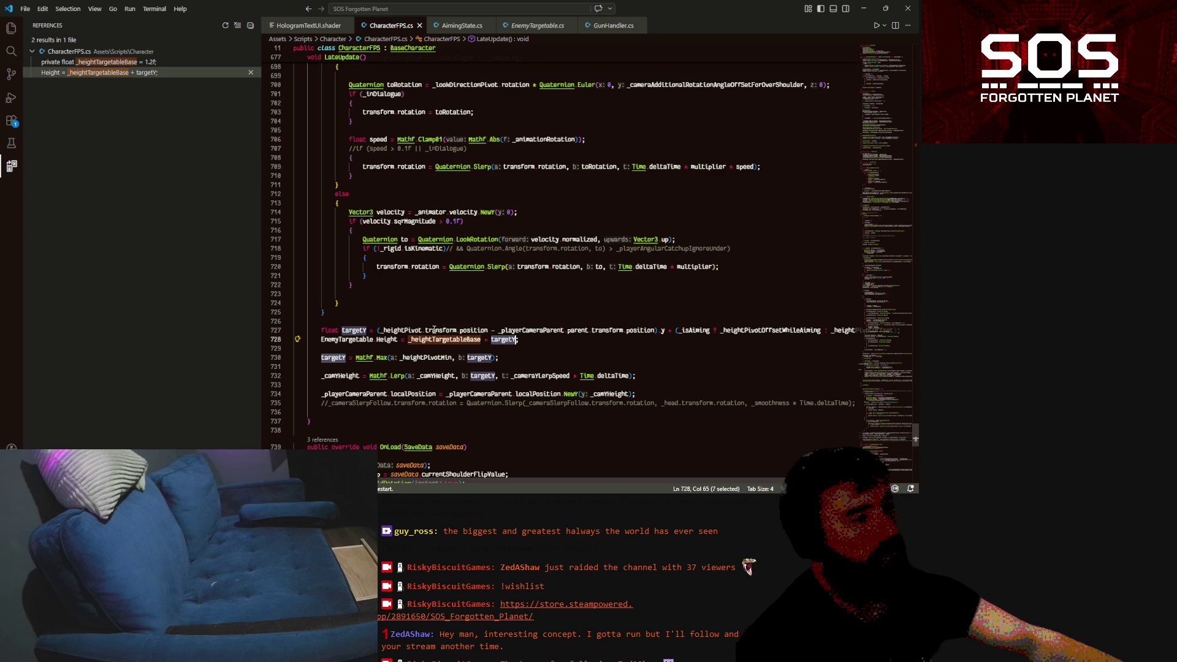
{"action": "double_click", "coordinate": [397, 331]}
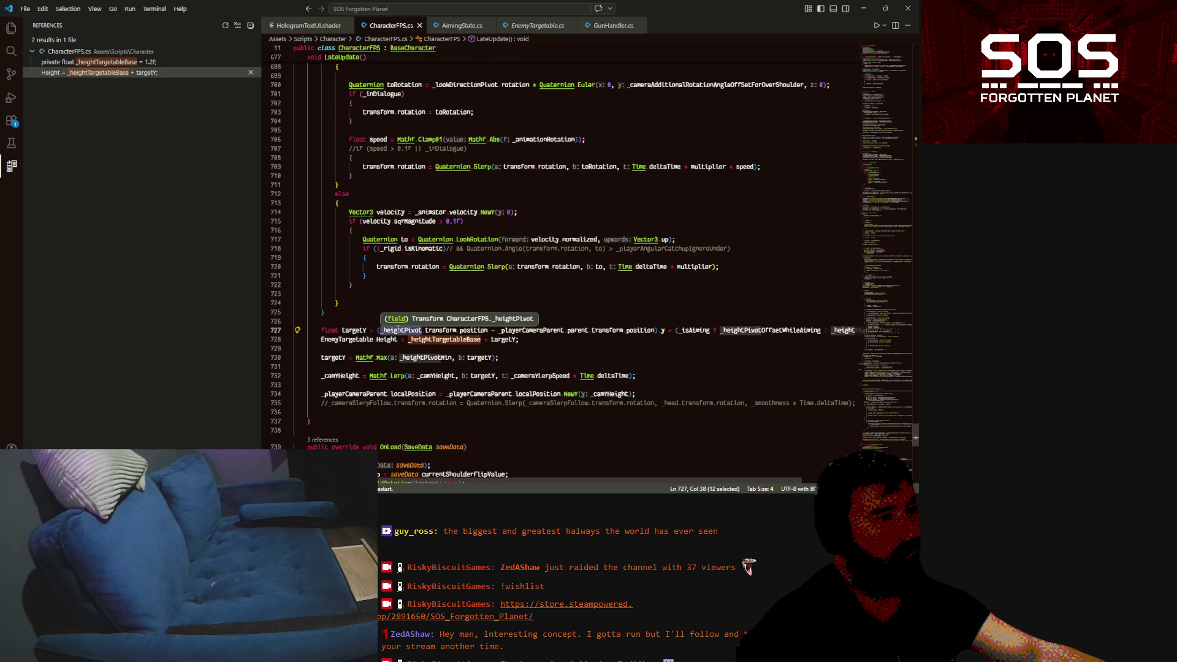
{"action": "scroll", "coordinate": [398, 330], "scroll_direction": "up", "scroll_amount": 3}
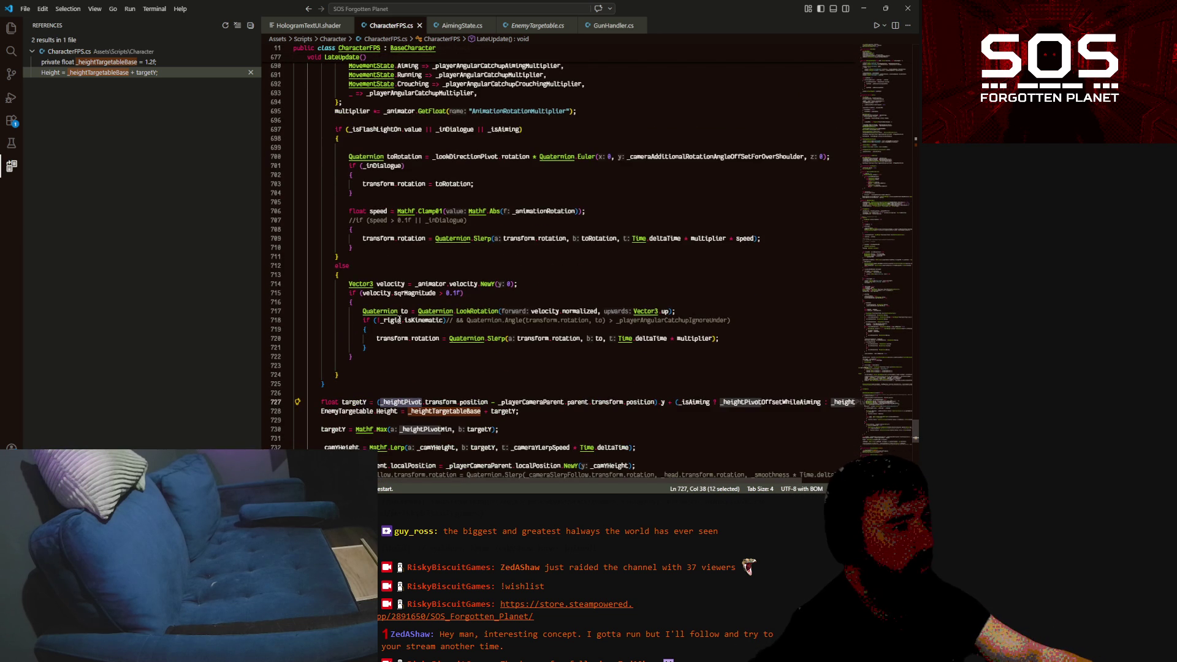
{"action": "scroll", "coordinate": [399, 319], "scroll_direction": "up", "scroll_amount": 2}
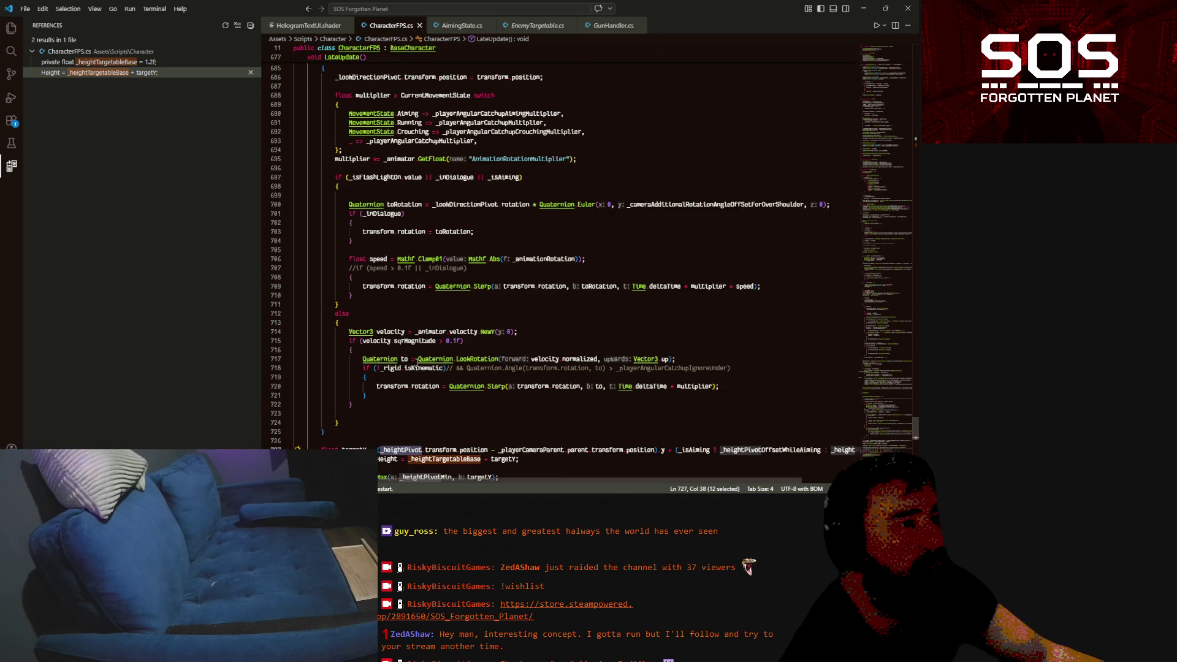
{"action": "scroll", "coordinate": [415, 365], "scroll_direction": "up", "scroll_amount": 5}
{"action": "scroll", "coordinate": [410, 373], "scroll_direction": "down", "scroll_amount": 7}
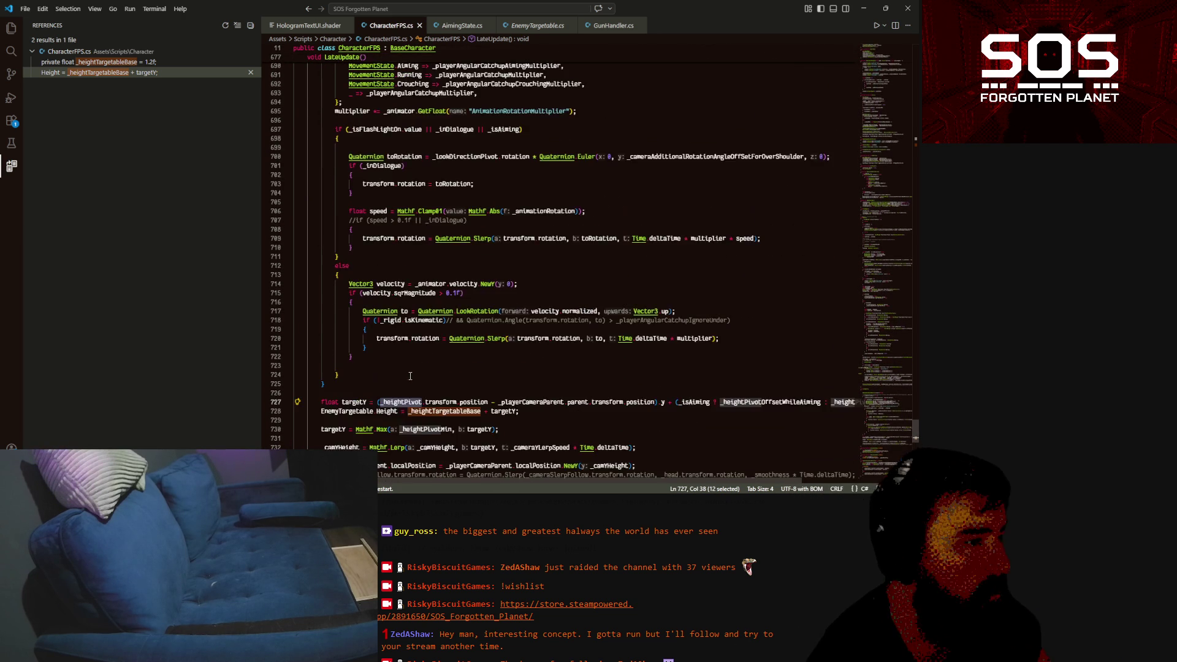
{"action": "scroll", "coordinate": [412, 373], "scroll_direction": "down", "scroll_amount": 3}
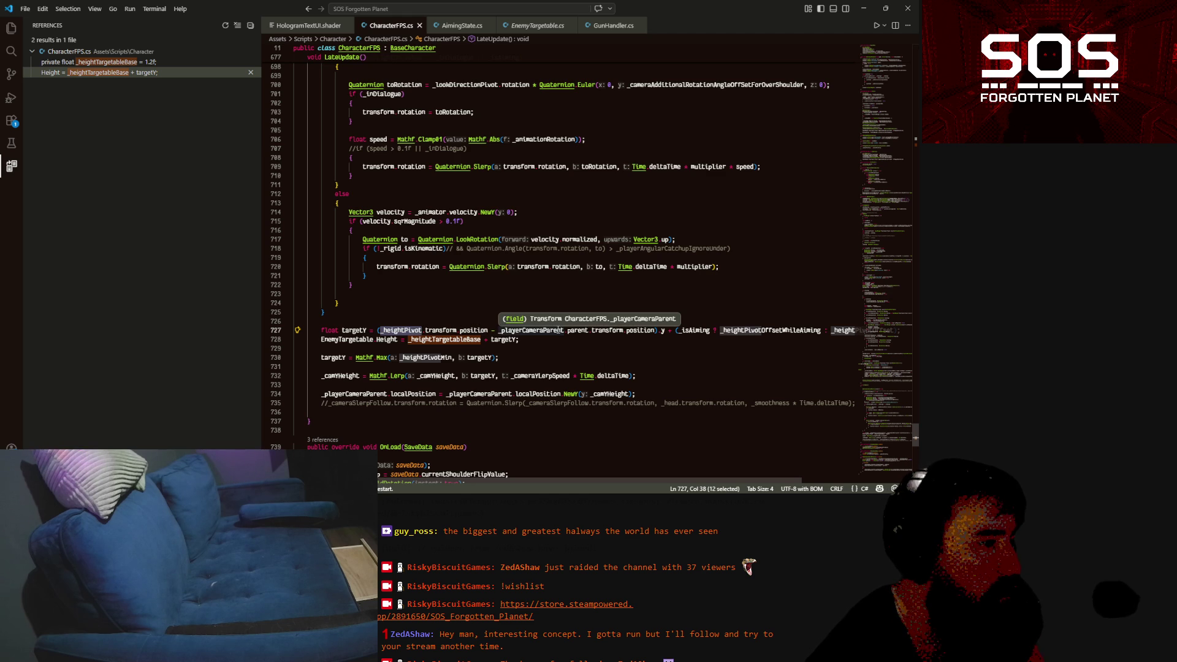
{"action": "double_click", "coordinate": [607, 331]}
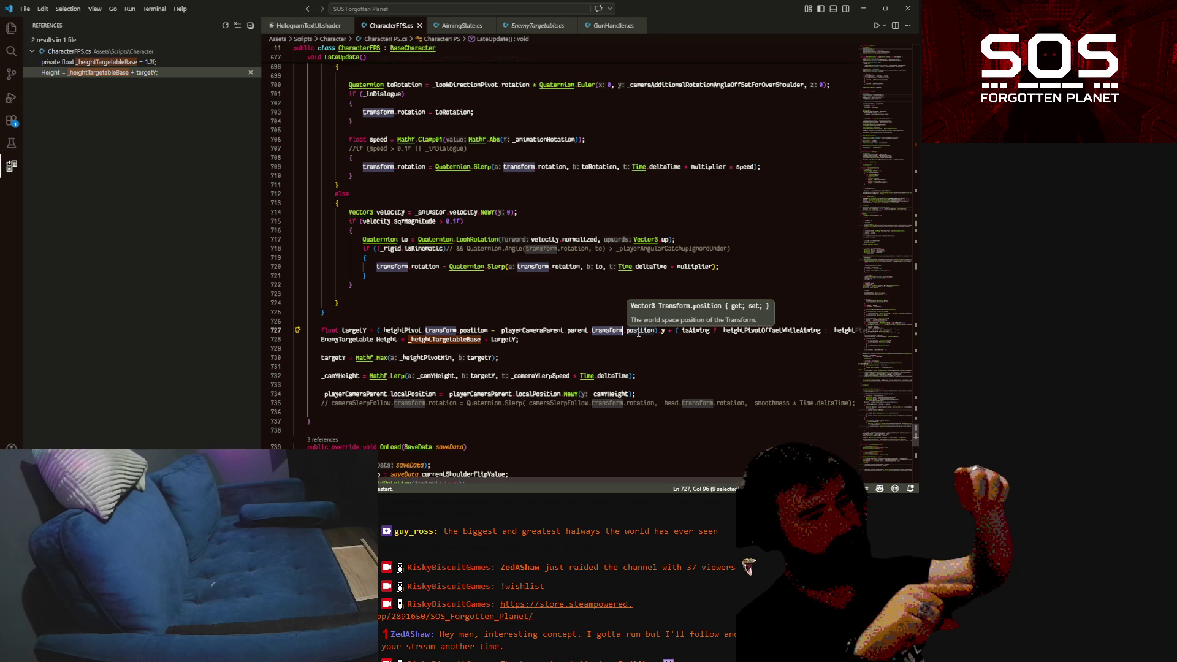
Move targetY's vertical offset expression into a new float height variable on the line above
{"action": "left_click", "coordinate": [441, 285]}
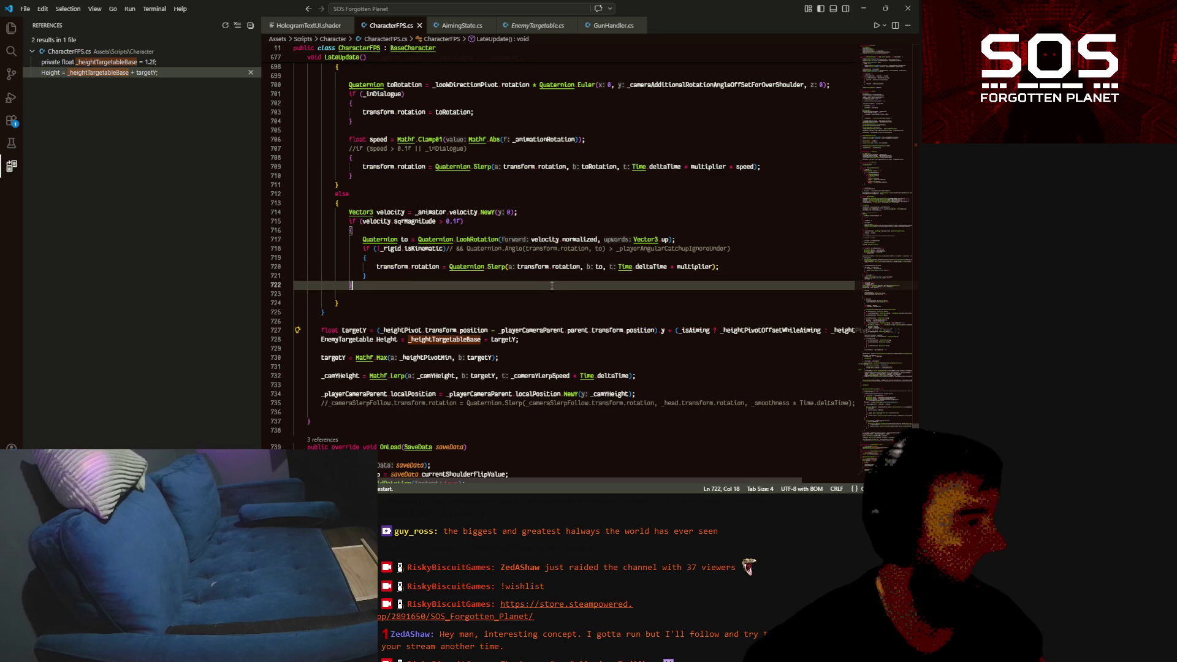
{"action": "left_click", "coordinate": [444, 318]}
{"action": "key", "text": "Return"}
{"action": "key", "text": "Tab"}
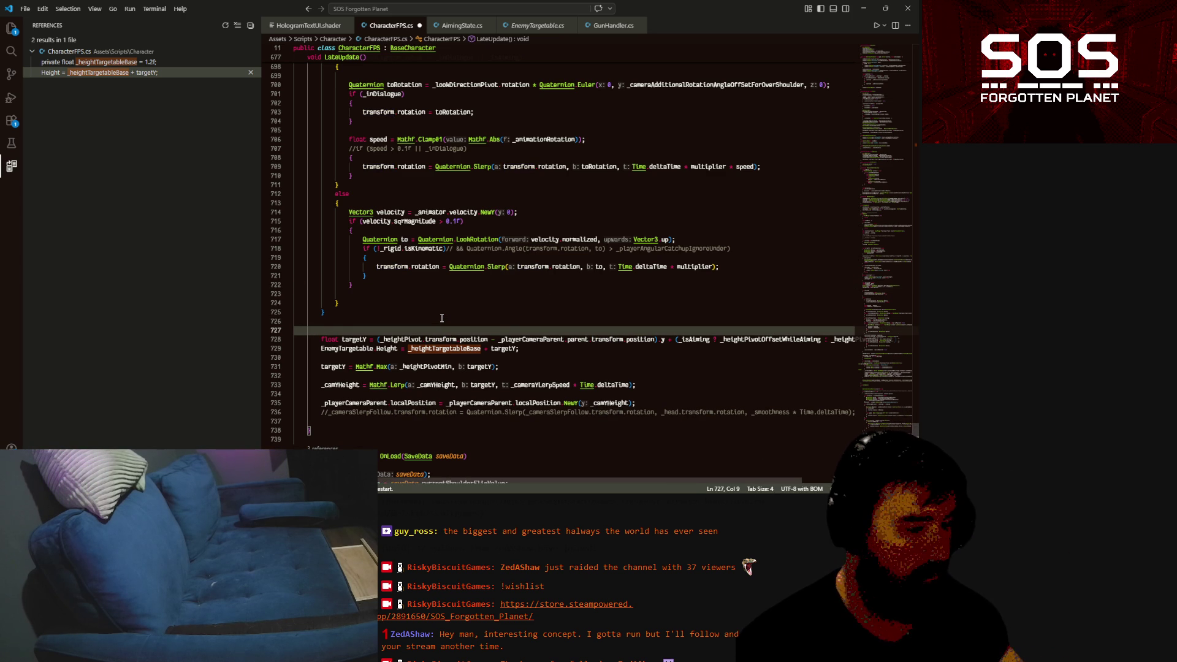
{"action": "type", "text": "float "}
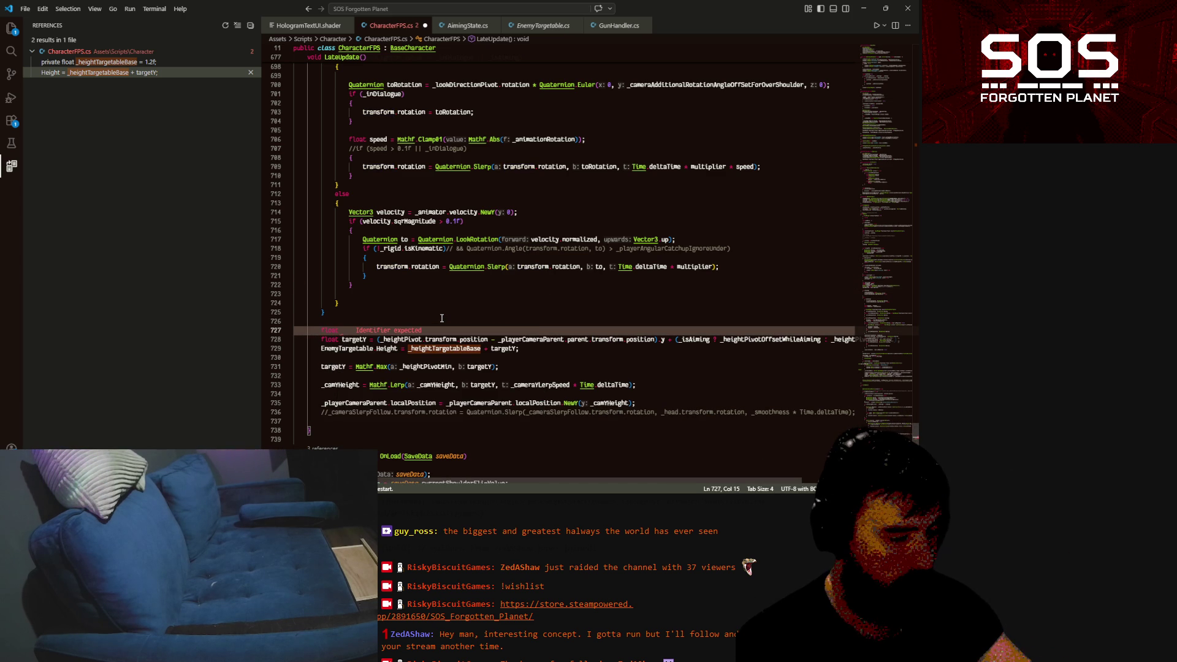
{"action": "type", "text": "he"}
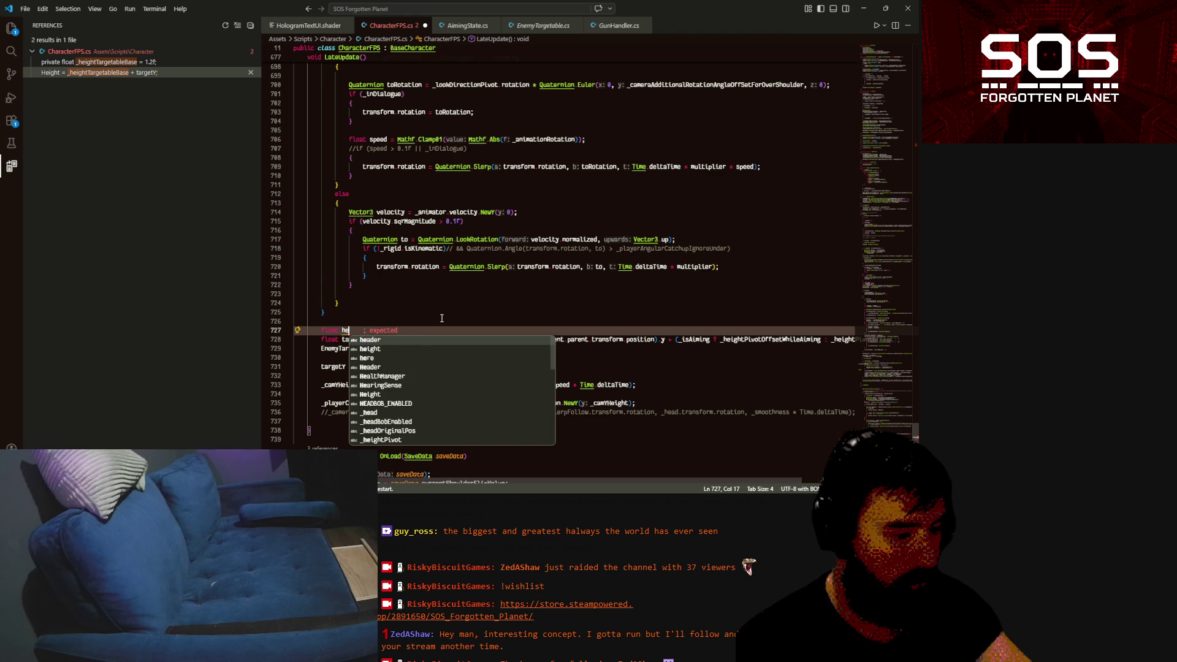
{"action": "type", "text": "rightH"}
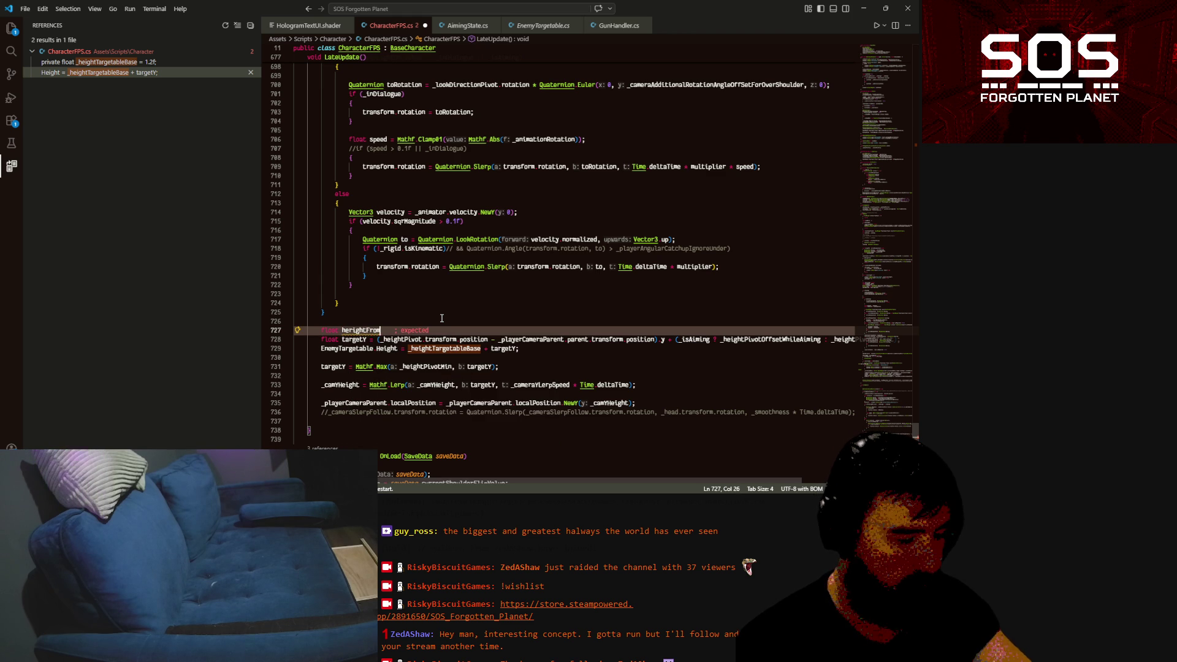
{"action": "type", "text": "round"}
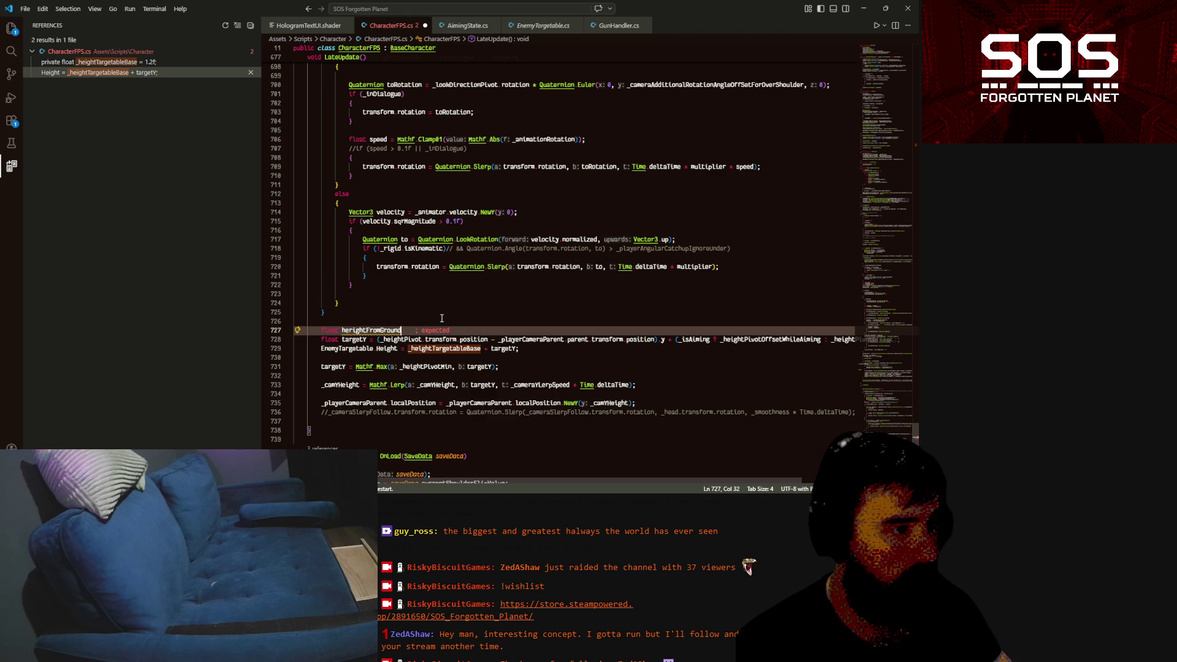
{"action": "type", "text": " ="}
{"action": "left_click", "coordinate": [377, 339]}
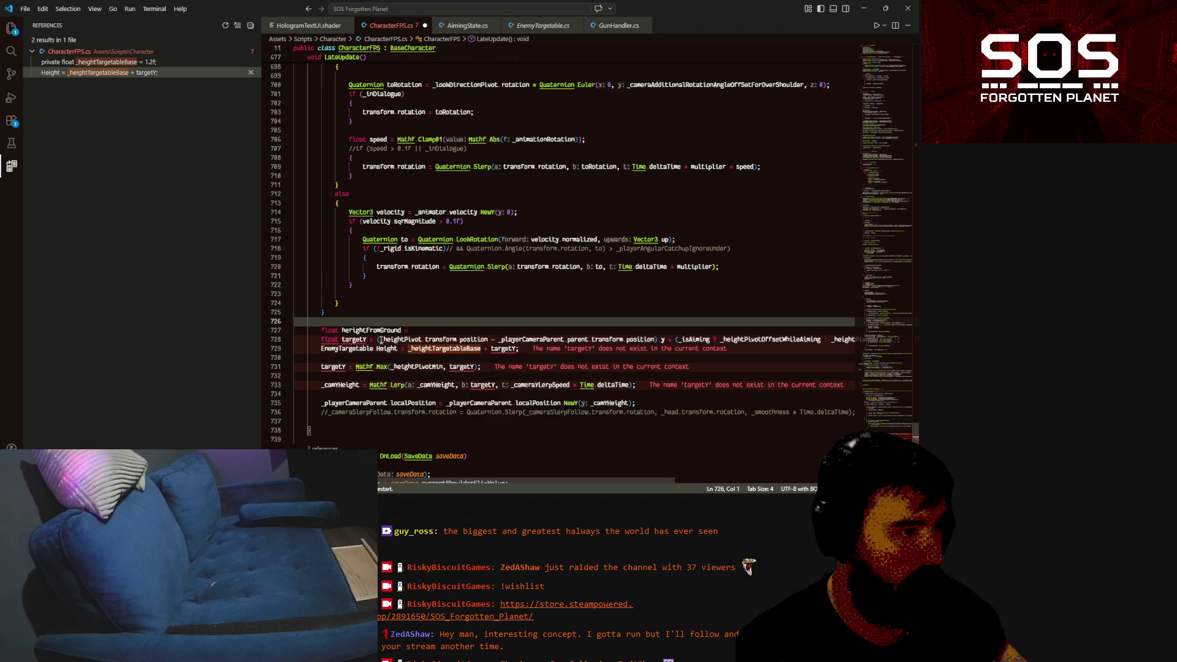
{"action": "left_click_drag", "start_coordinate": [377, 339], "coordinate": [664, 340]}
{"action": "key", "text": "ctrl+x"}
{"action": "left_click", "coordinate": [423, 331]}
{"action": "key", "text": "ctrl+v"}
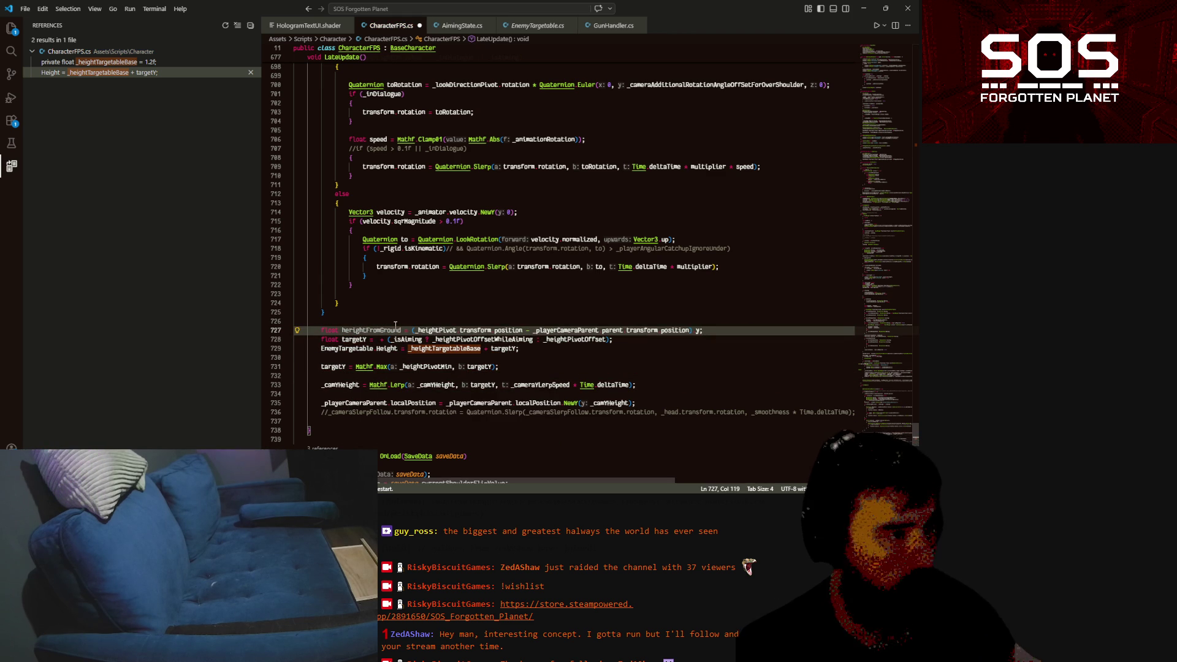
Add the variable to targetY and rename it everywhere to heightFromGround, fixing the typo
{"action": "double_click", "coordinate": [367, 331]}
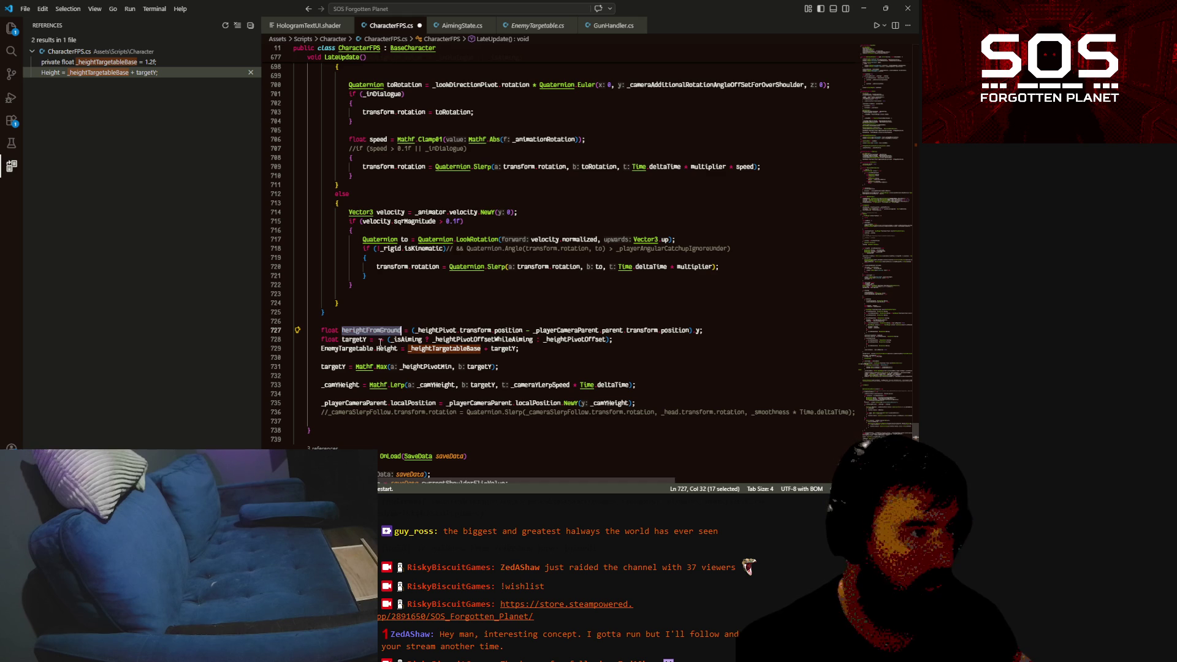
{"action": "left_click", "coordinate": [380, 340]}
{"action": "type", "text": "heightFromGround +"}
{"action": "left_click", "coordinate": [382, 329]}
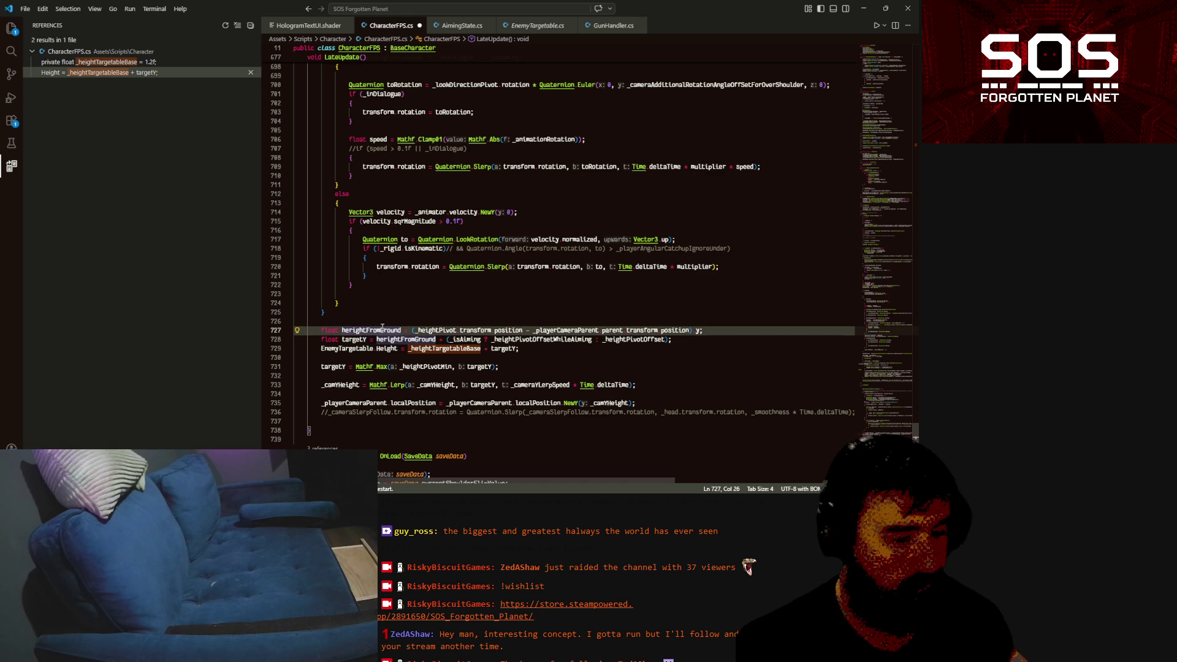
{"action": "key", "text": "F2"}
{"action": "key", "text": "BackSpace"}
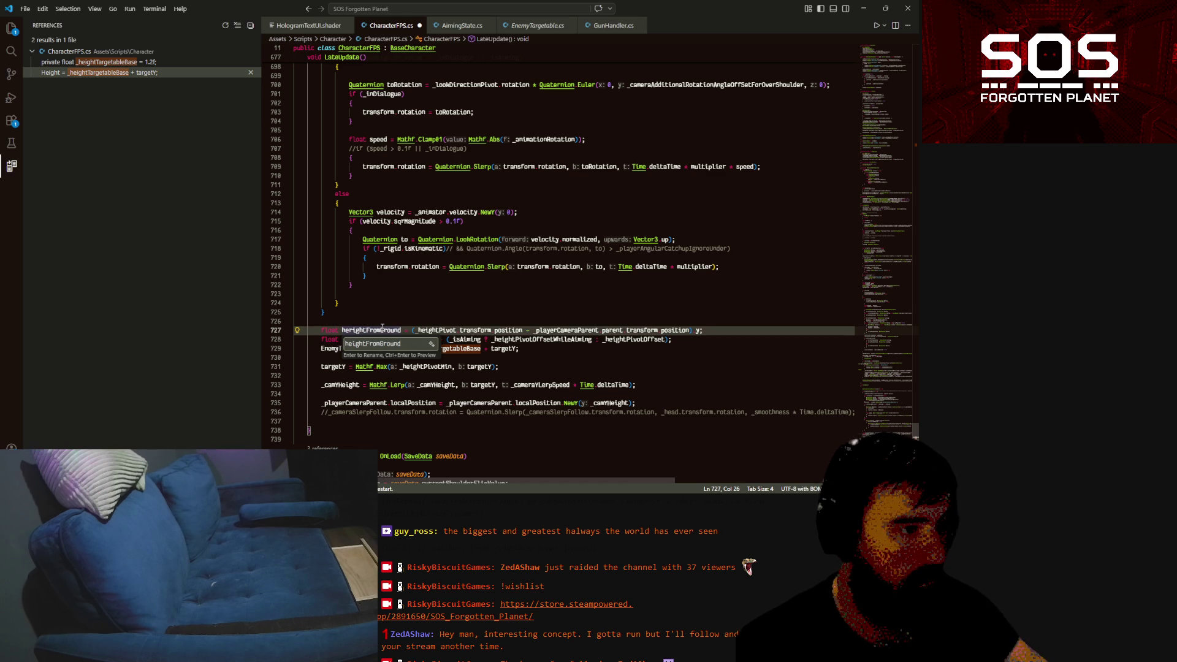
{"action": "key", "text": "Return"}
Replace targetY with heightFromGround in the EnemyTargetable Height assignment
{"action": "left_click", "coordinate": [535, 348]}
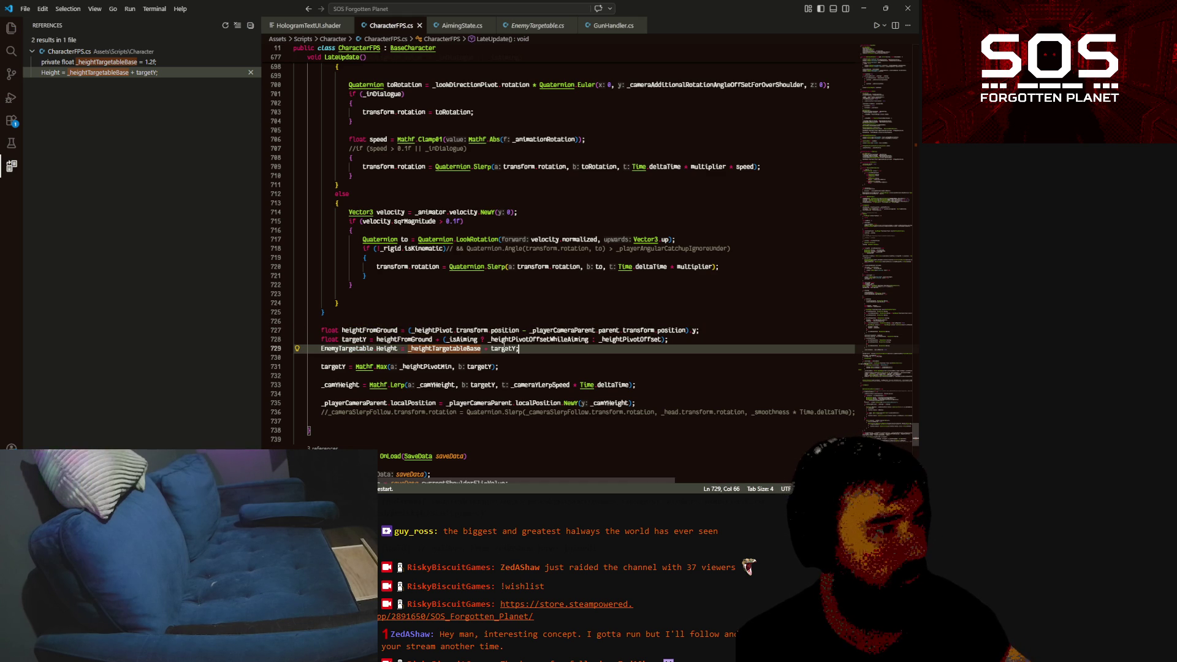
{"action": "double_click", "coordinate": [386, 330]}
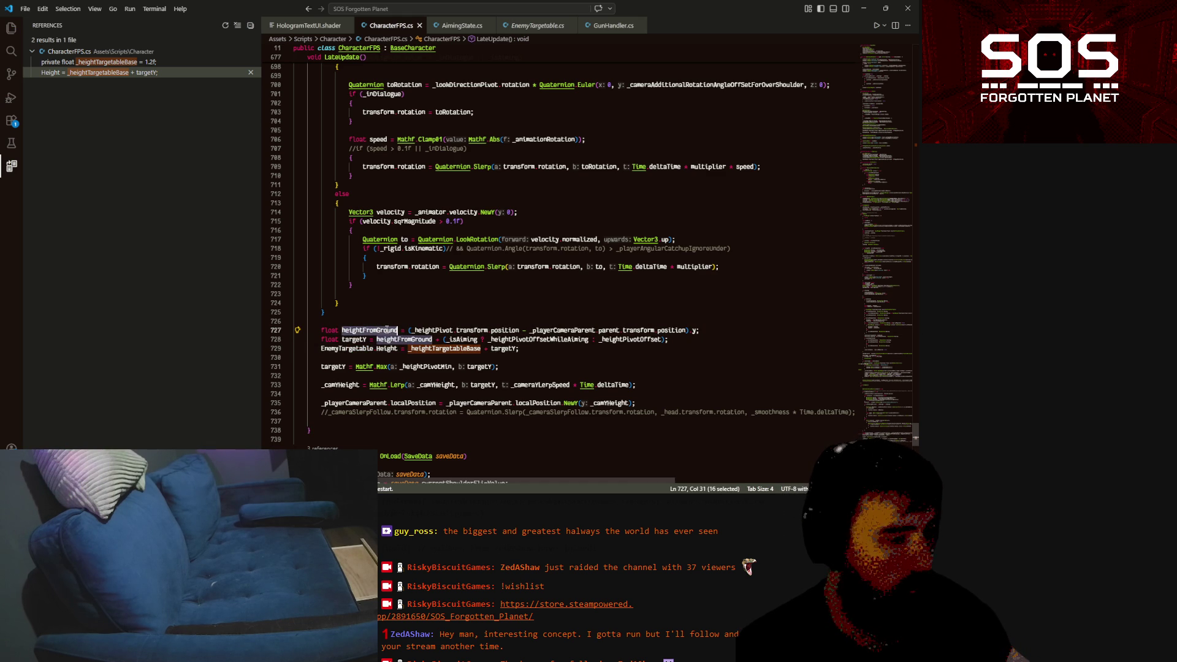
{"action": "key", "text": "ctrl+c"}
{"action": "double_click", "coordinate": [494, 348]}
{"action": "key", "text": "ctrl+v"}
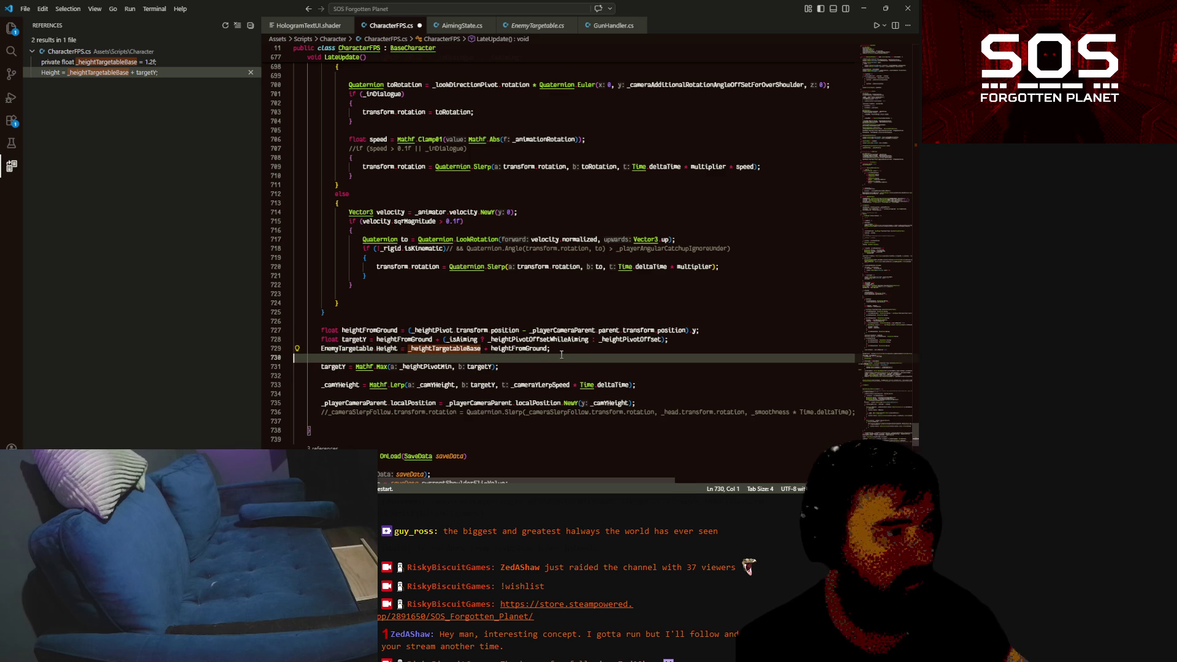
{"action": "mouse_move", "coordinate": [452, 351]}
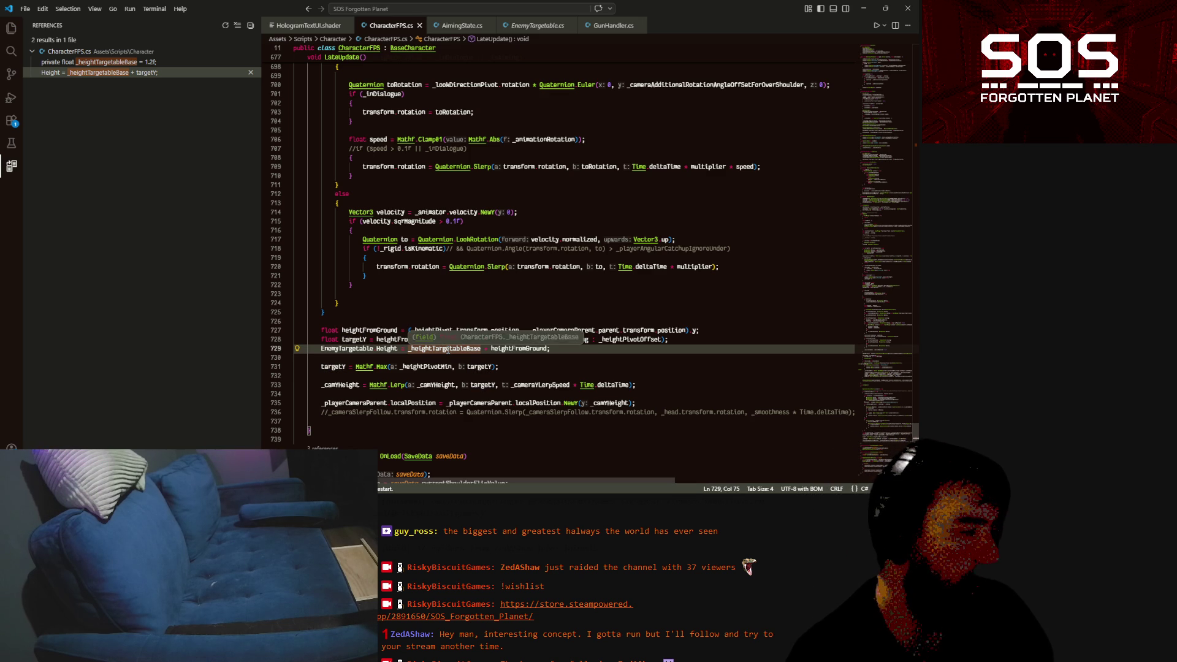
Check _heightTargetableBase and heightFromGround uses, then scroll to the Height Pivot Config fields
{"action": "double_click", "coordinate": [448, 350]}
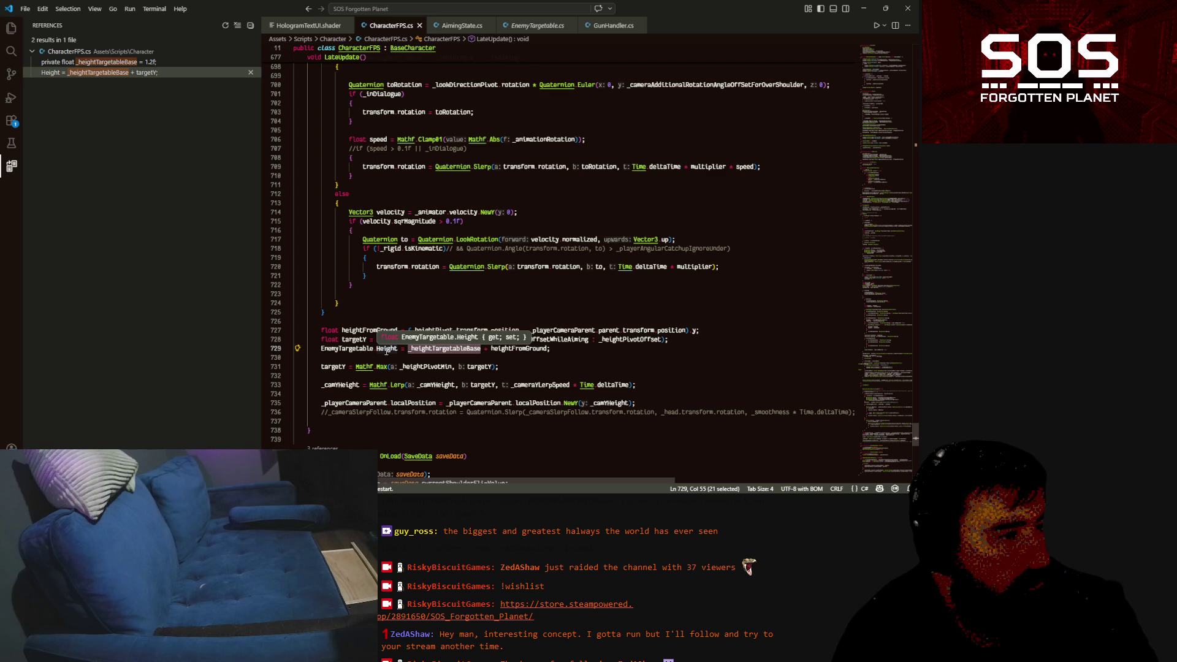
{"action": "left_click", "coordinate": [439, 348]}
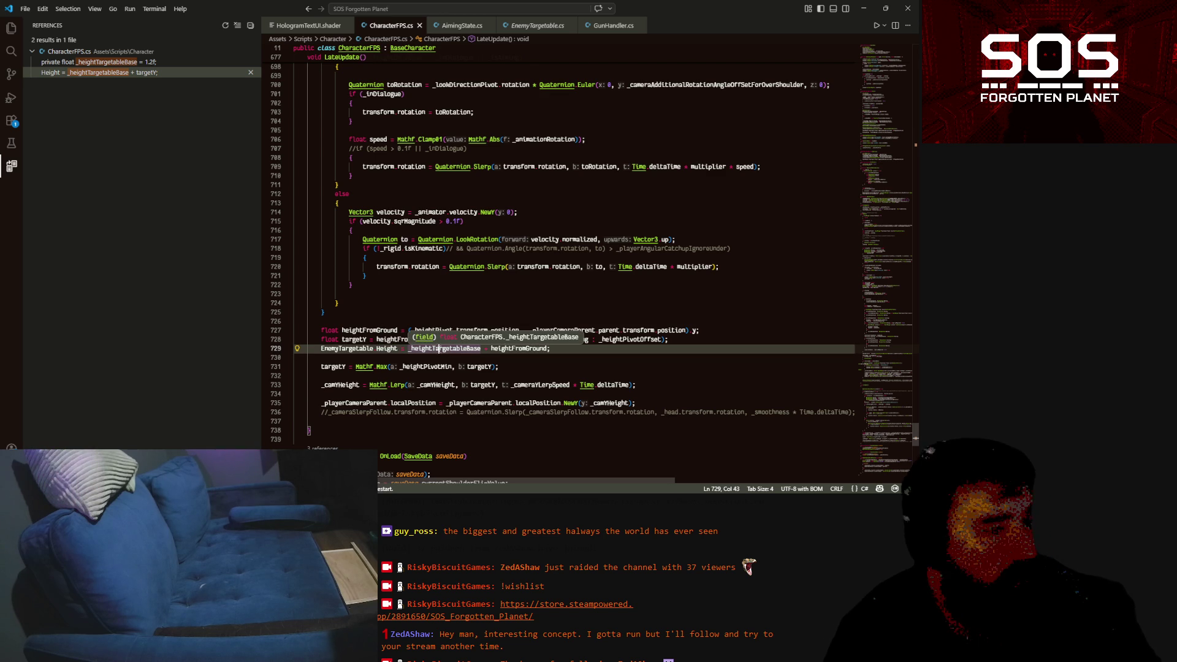
{"action": "key", "text": "Up"}
{"action": "key", "text": "Up"}
{"action": "key", "text": "Up"}
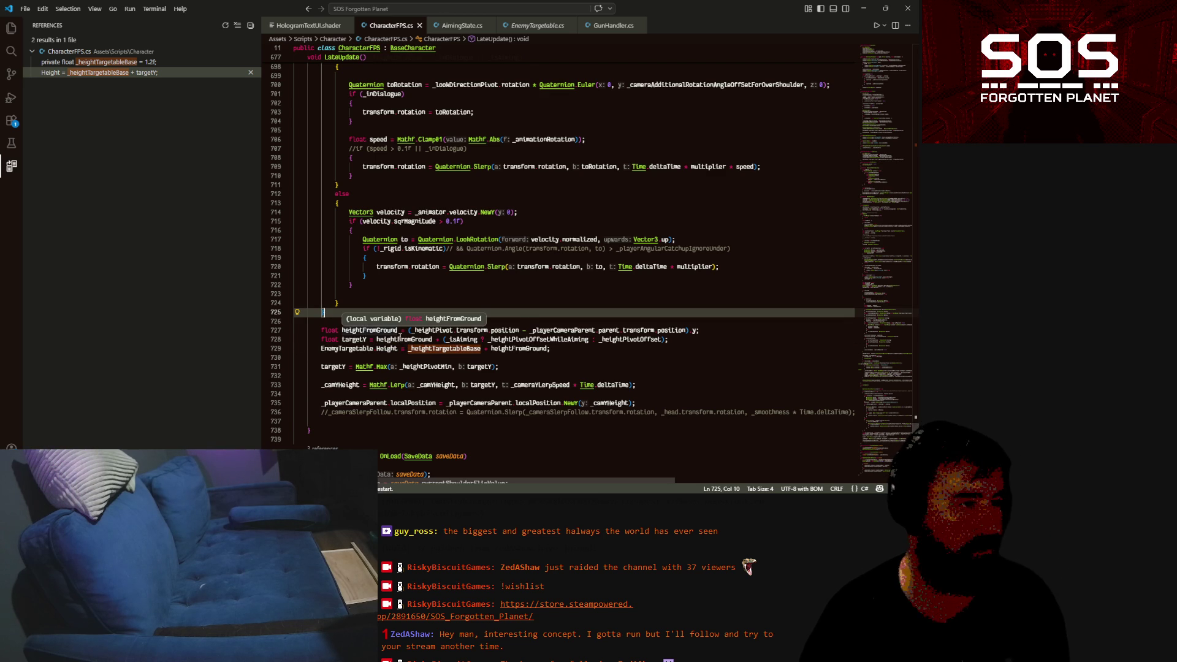
{"action": "left_click", "coordinate": [522, 349]}
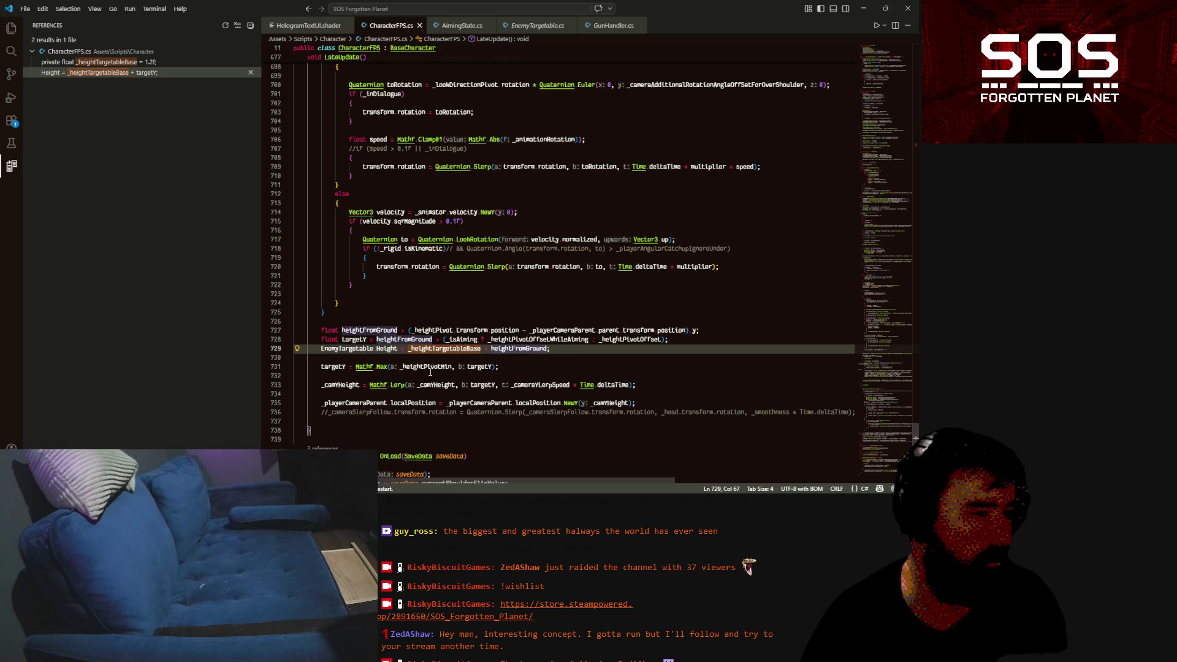
{"action": "key", "text": "ctrl+d"}
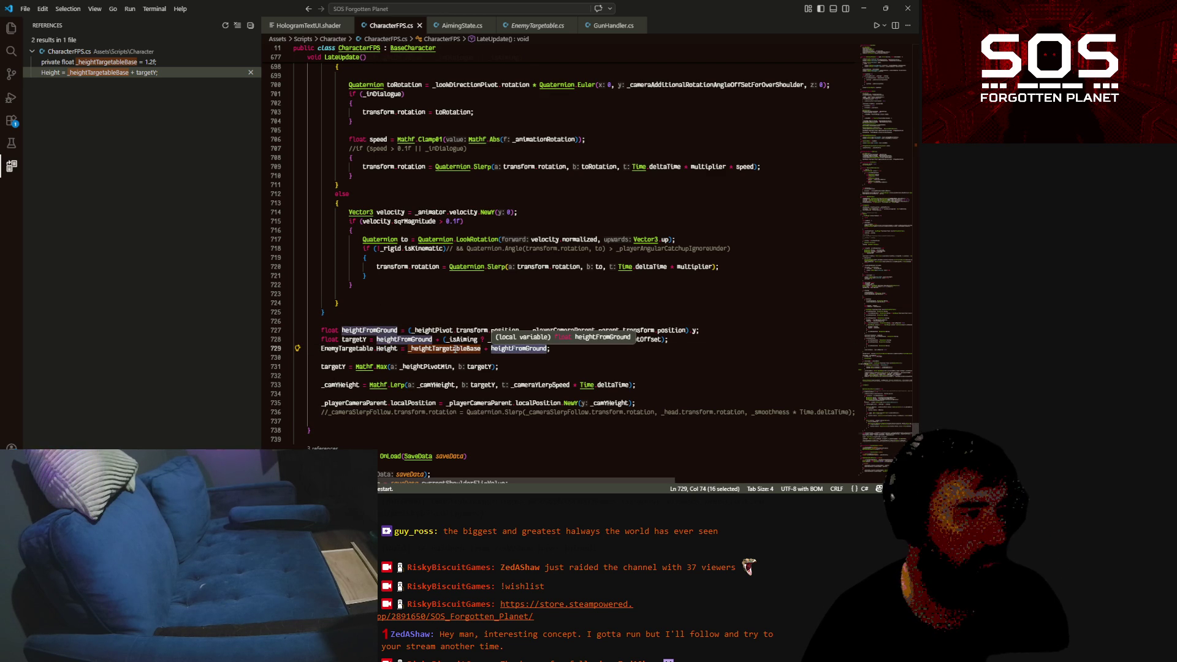
{"action": "left_click", "coordinate": [388, 349]}
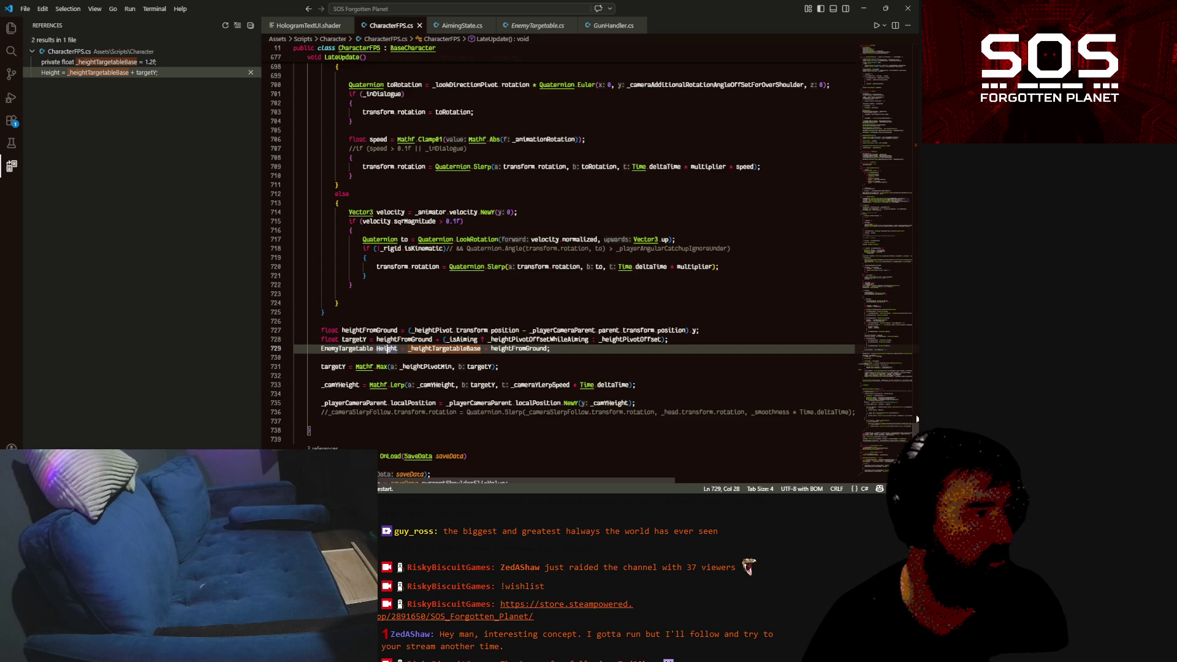
{"action": "mouse_move", "coordinate": [899, 184]}
{"action": "left_mouse_down"}
{"action": "mouse_move", "coordinate": [892, 96]}
{"action": "mouse_move", "coordinate": [887, 146]}
{"action": "mouse_move", "coordinate": [888, 130]}
{"action": "left_mouse_up"}
Change the 1.2f float field to Transform _headHeightTransformReference without a default, and save
{"action": "double_click", "coordinate": [402, 401]}
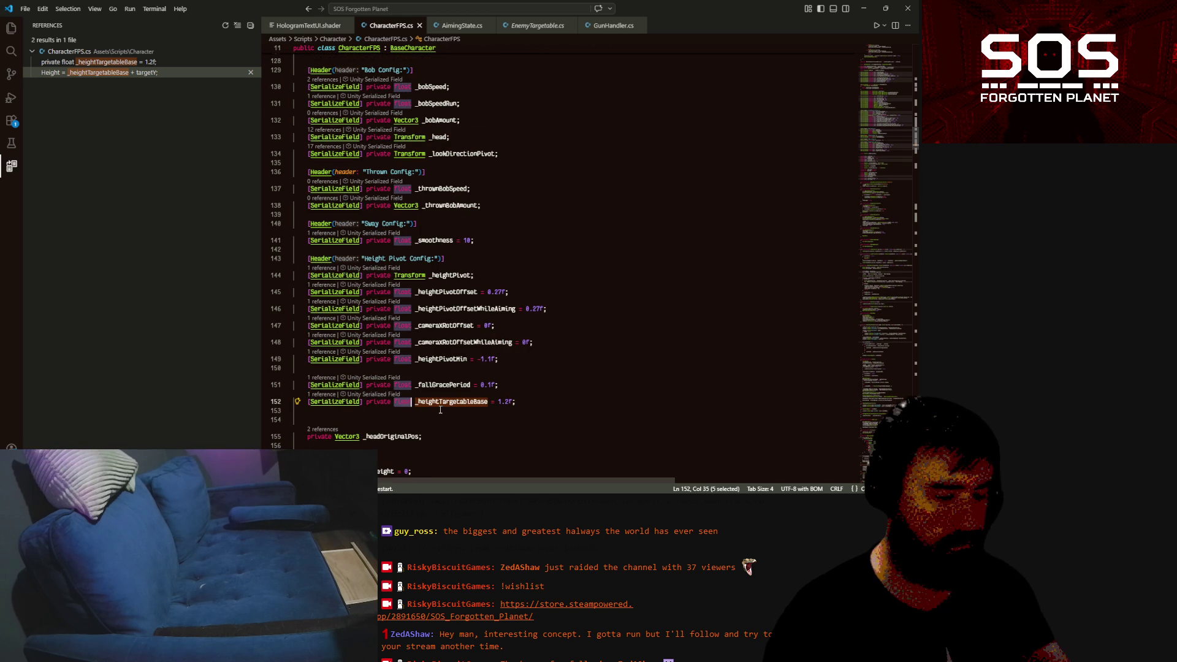
{"action": "type", "text": "Trans"}
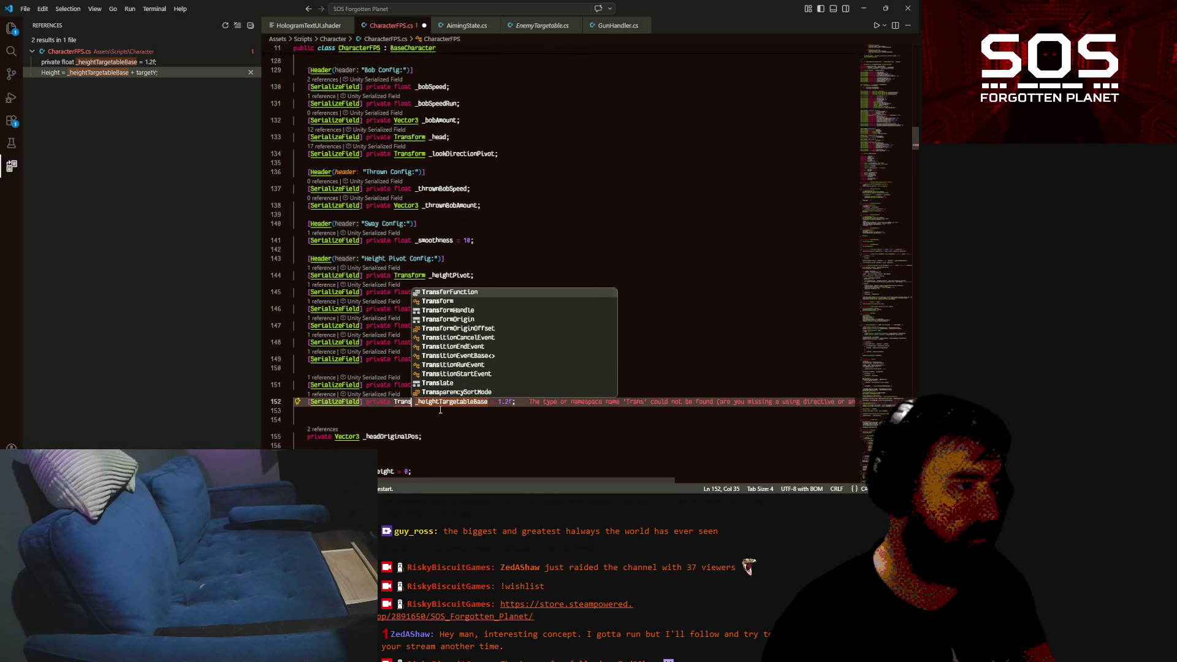
{"action": "key", "text": "Down"}
{"action": "key", "text": "Tab"}
{"action": "double_click", "coordinate": [449, 403]}
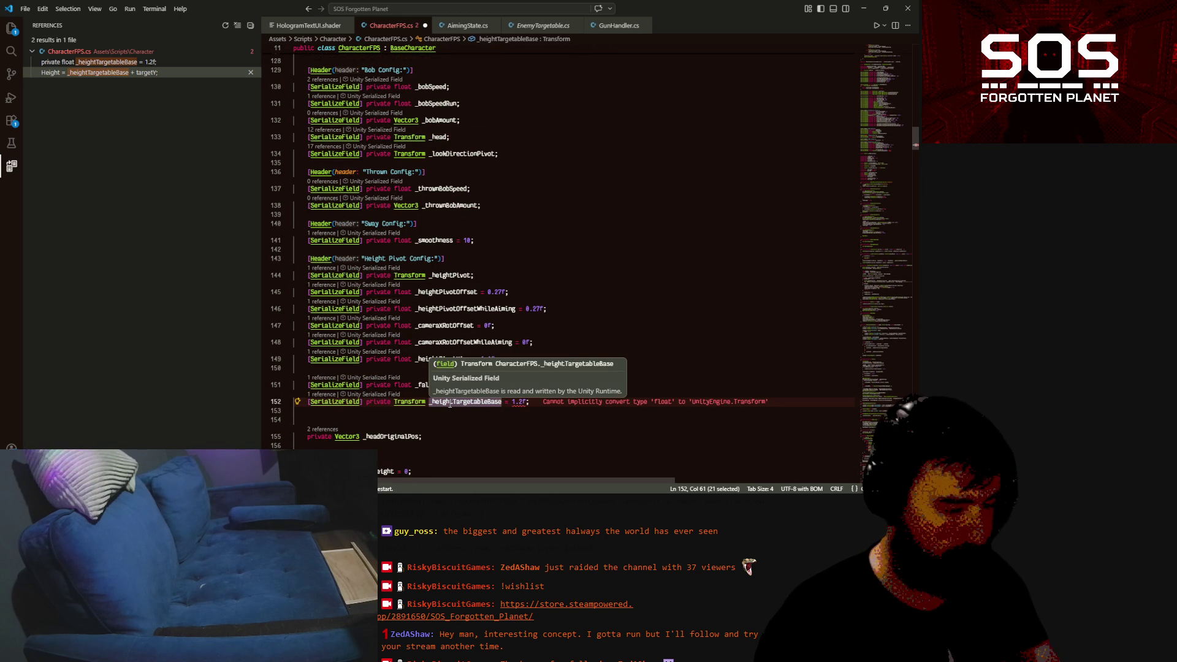
{"action": "type", "text": "_h"}
{"action": "type", "text": "ead"}
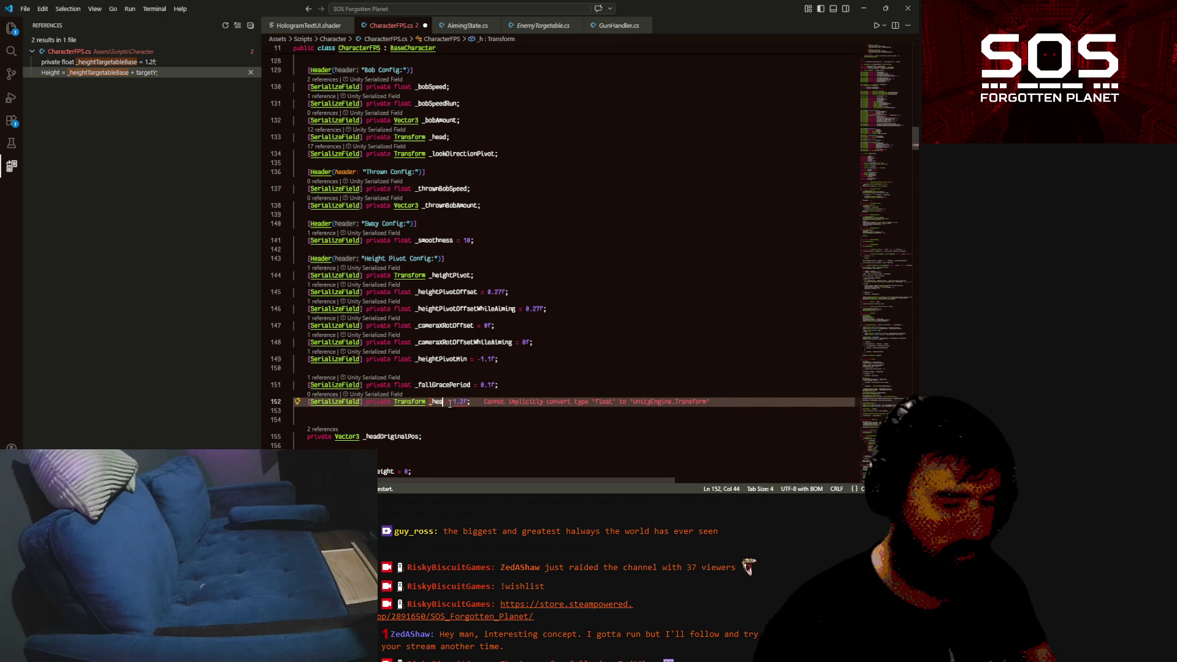
{"action": "type", "text": "He"}
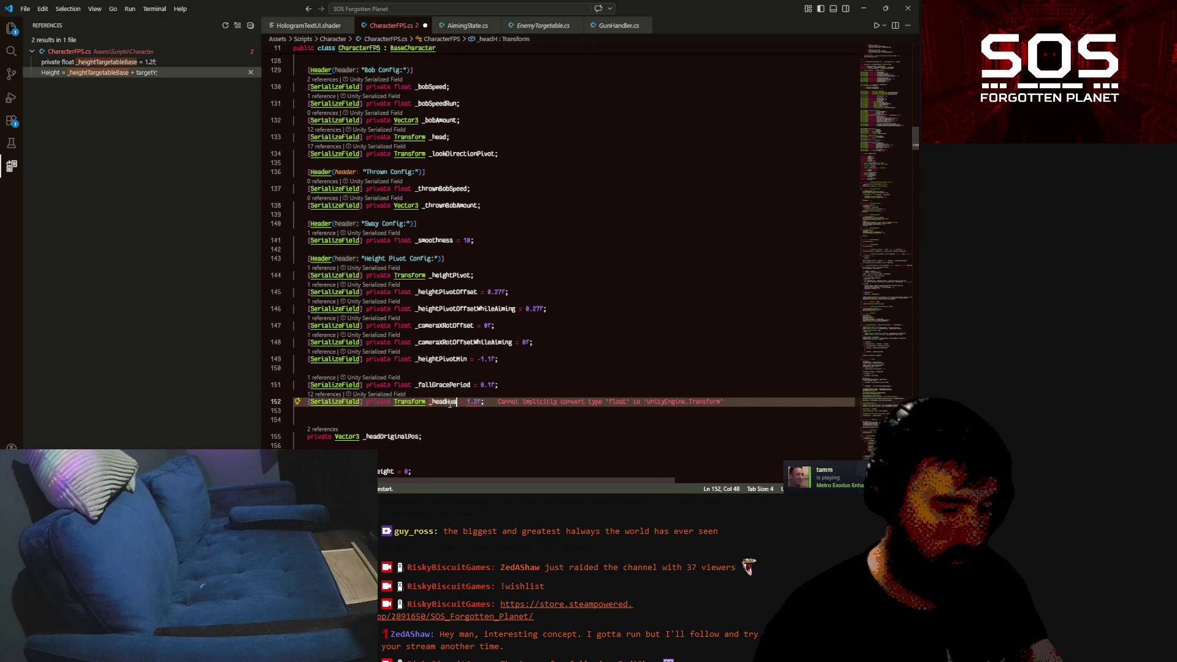
{"action": "type", "text": "ightTransfo"}
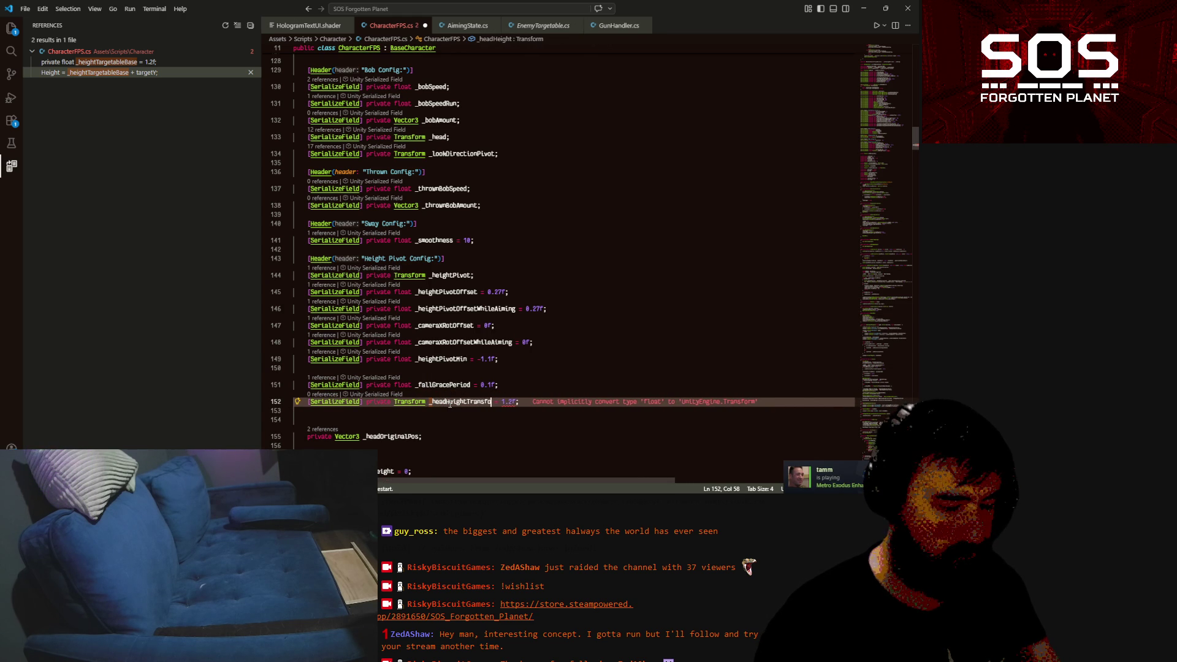
{"action": "type", "text": "rmRefere"}
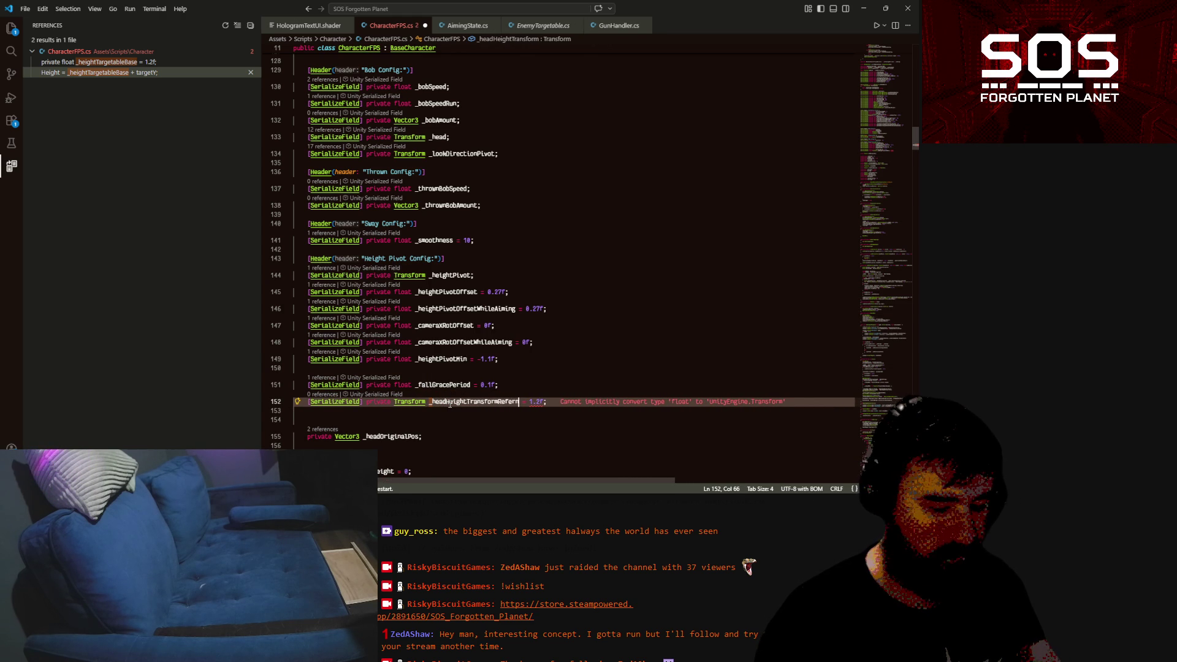
{"action": "type", "text": "nce"}
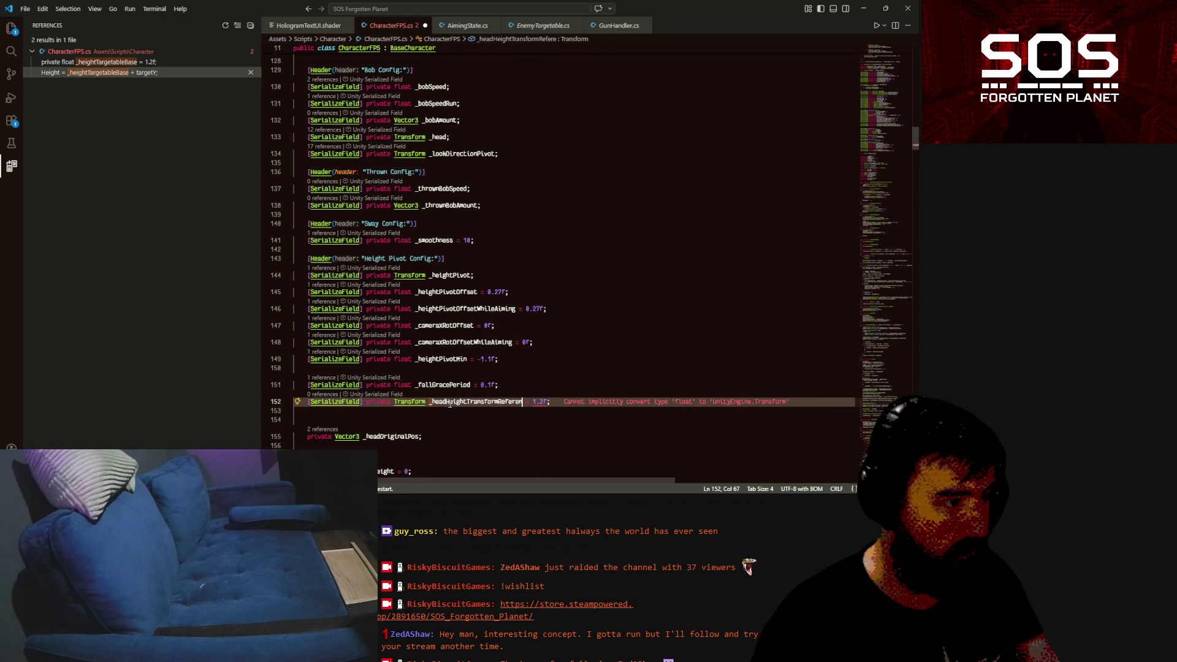
{"action": "key", "text": "Delete"}
{"action": "key", "text": "Delete"}
{"action": "key", "text": "Delete"}
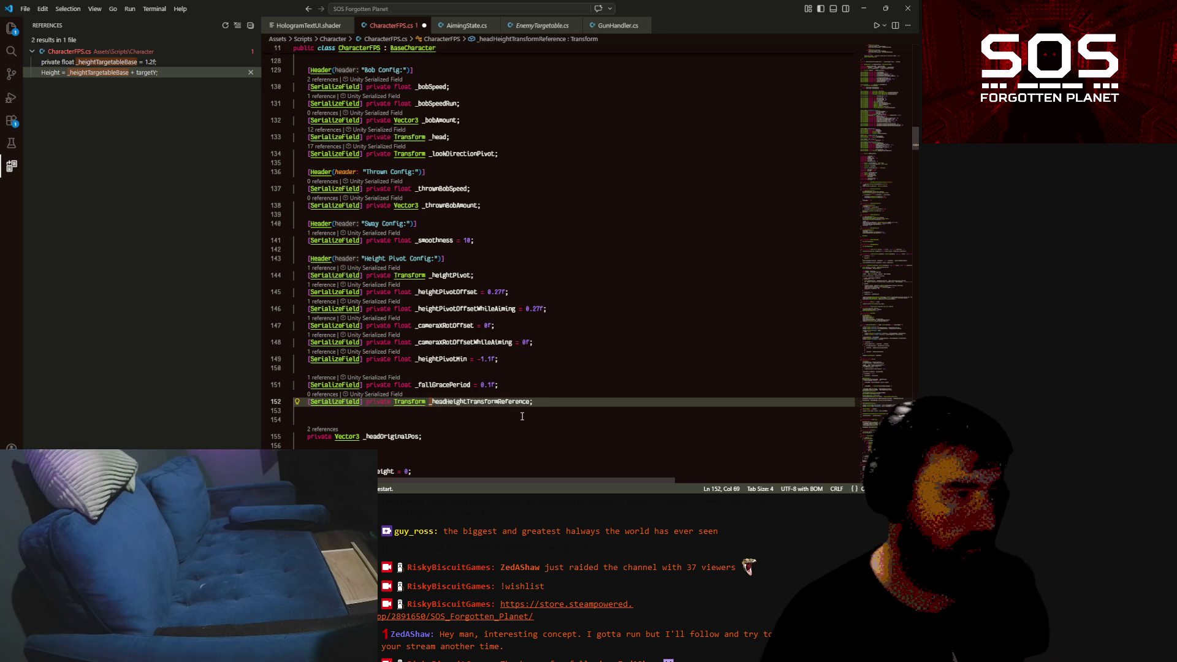
{"action": "key", "text": "ctrl+s"}
{"action": "double_click", "coordinate": [464, 402]}
{"action": "key", "text": "ctrl+c"}
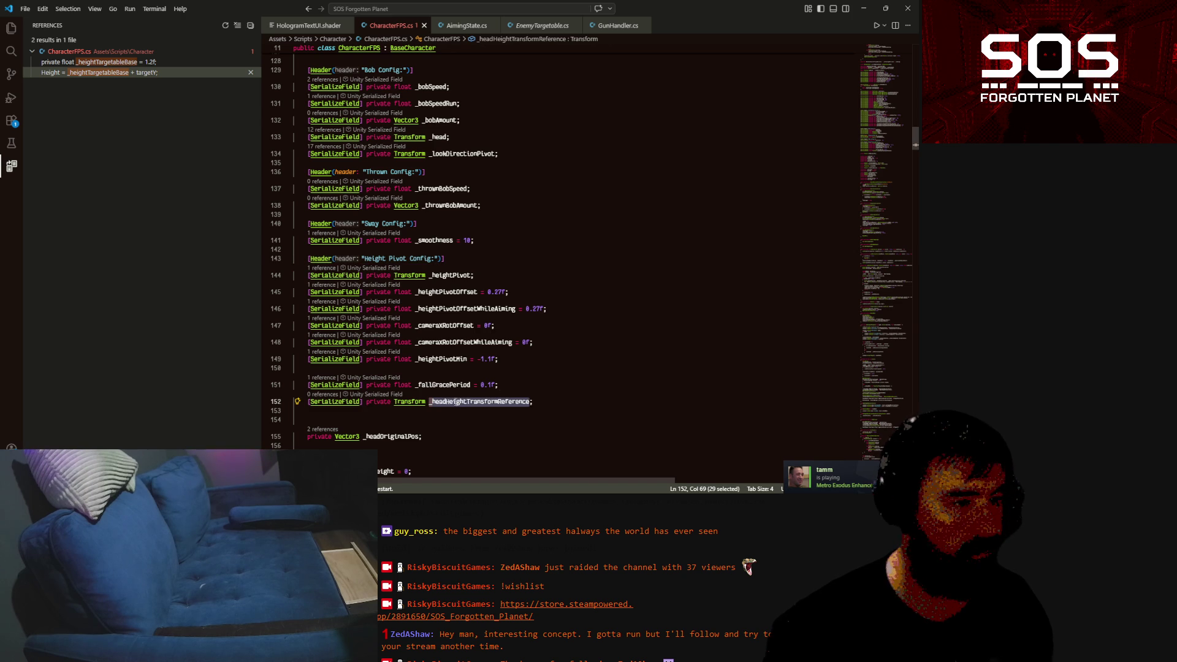
{"action": "left_click_drag", "start_coordinate": [916, 142], "coordinate": [903, 357]}
{"action": "scroll", "coordinate": [903, 412], "scroll_direction": "down", "scroll_amount": 10}
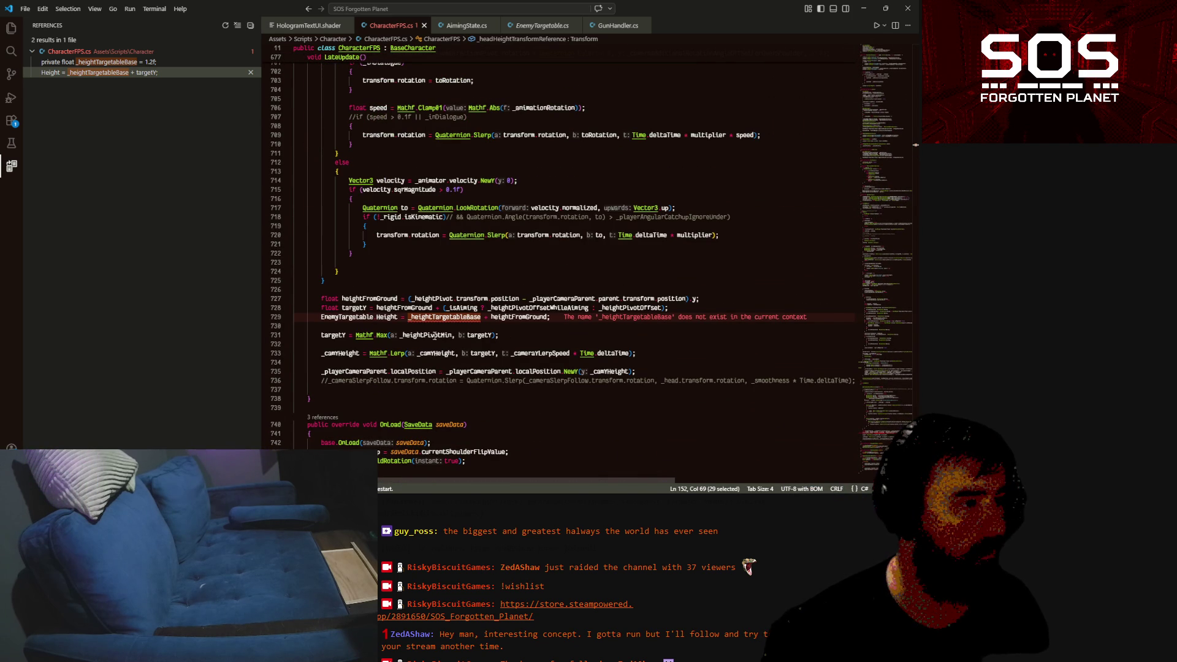
On line 729, paste _headHeightTransformReference over the old field name and drop the heightFromGround term
{"action": "left_click", "coordinate": [403, 317]}
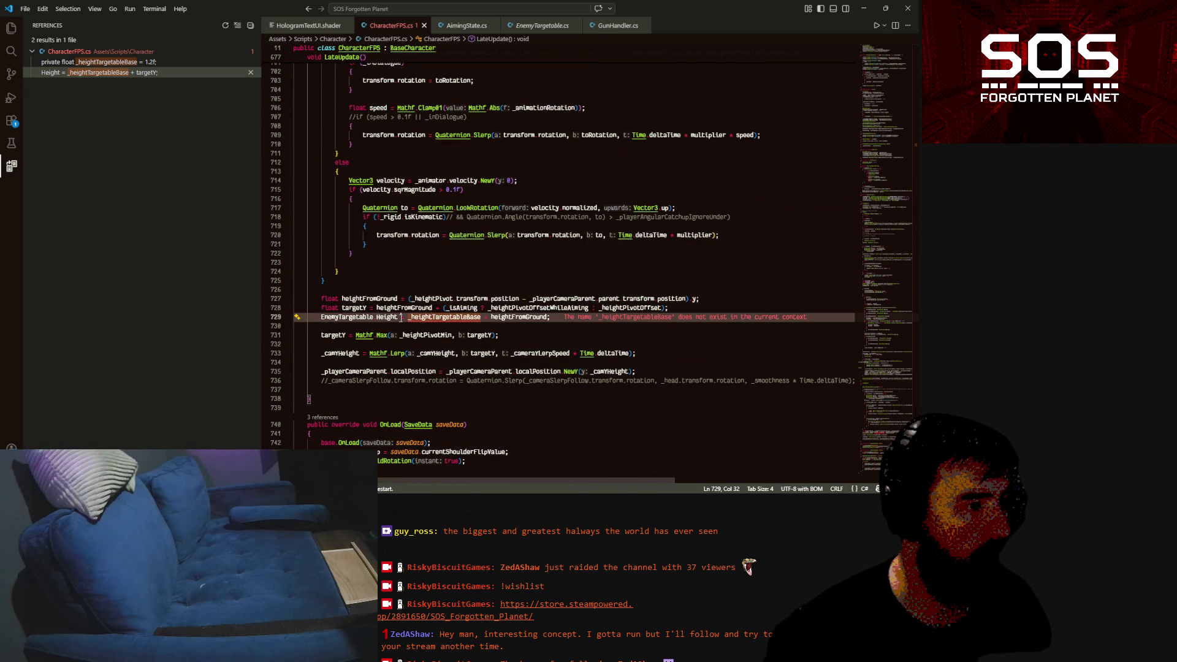
{"action": "left_click", "coordinate": [412, 325]}
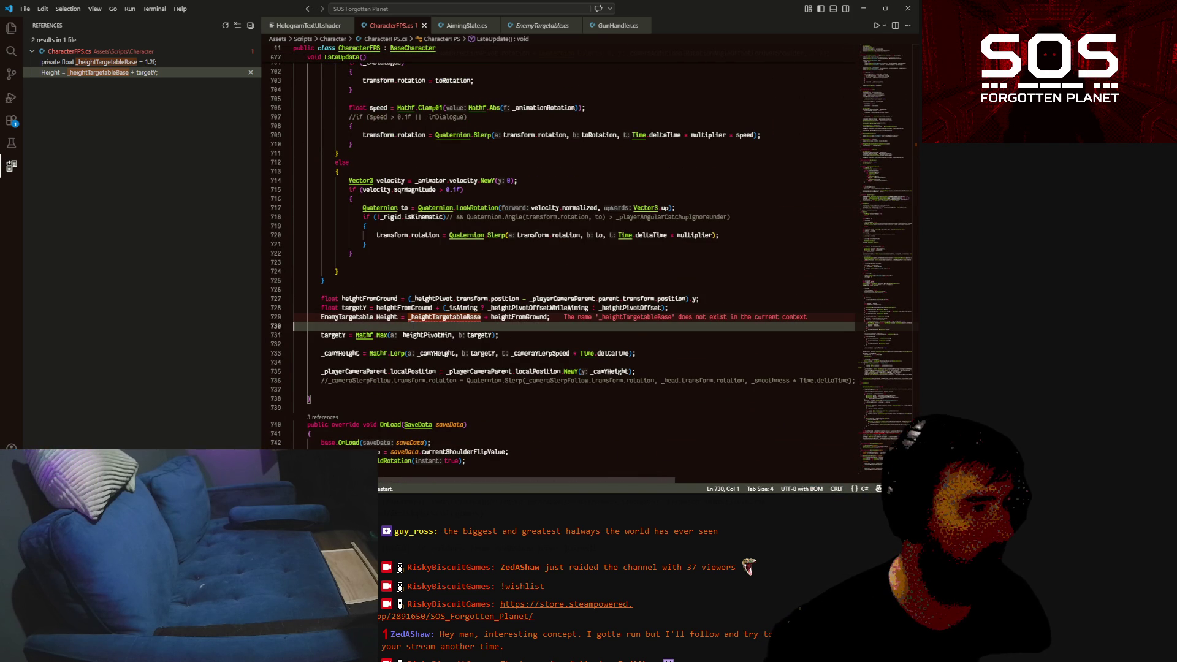
{"action": "double_click", "coordinate": [423, 317]}
{"action": "key", "text": "ctrl+v"}
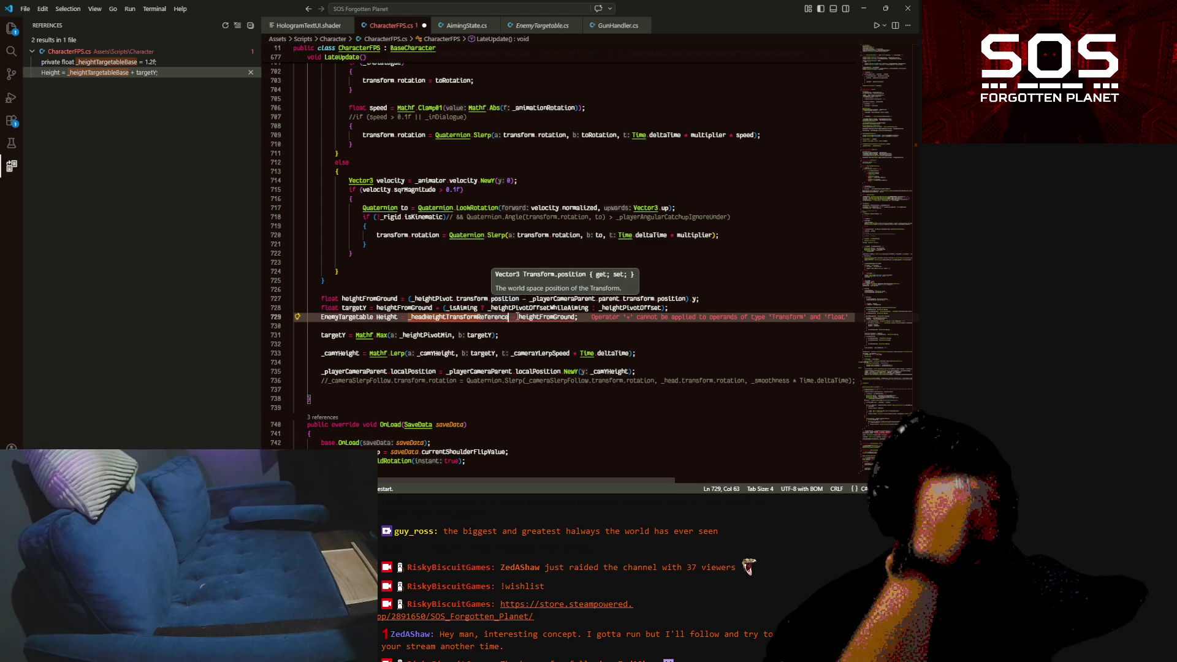
{"action": "left_click_drag", "start_coordinate": [513, 317], "coordinate": [538, 317]}
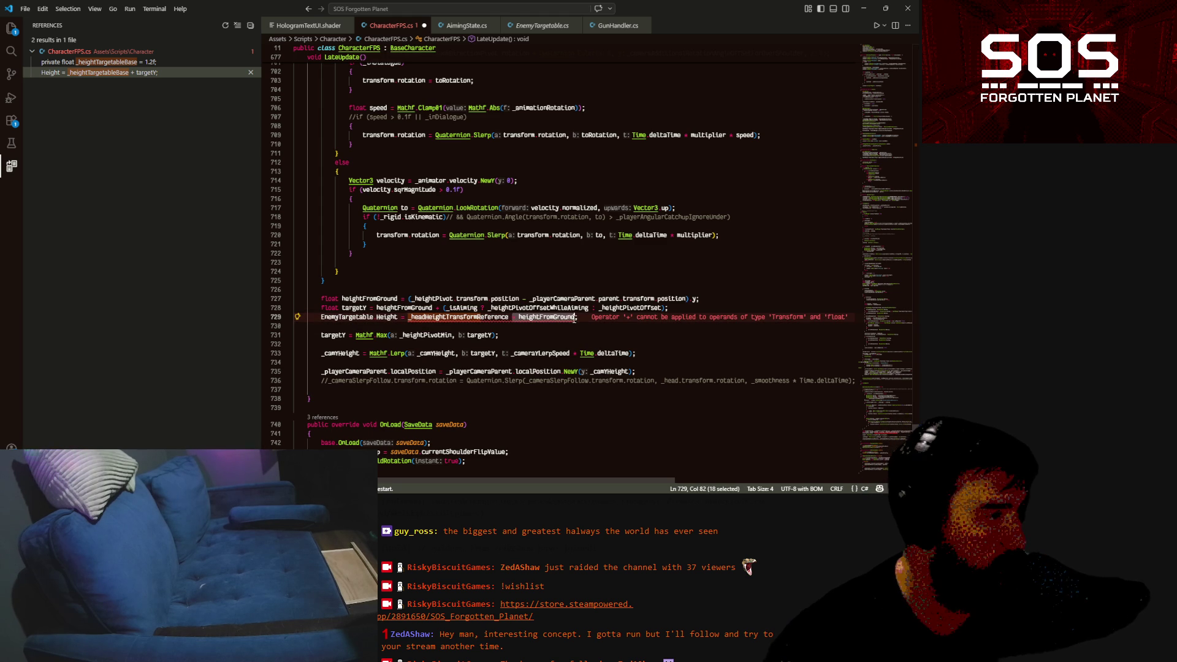
{"action": "key", "text": "BackSpace"}
Complete the Height expression as .position.y minus transform.position.y and save
{"action": "type", "text": "."}
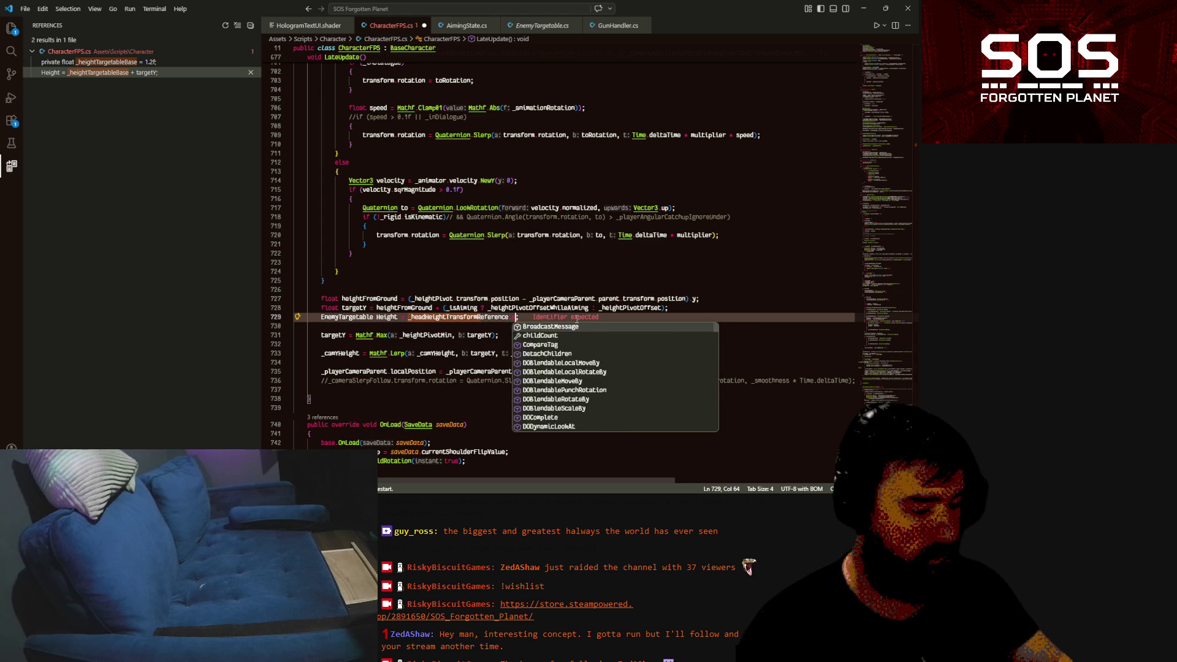
{"action": "type", "text": "position.y"}
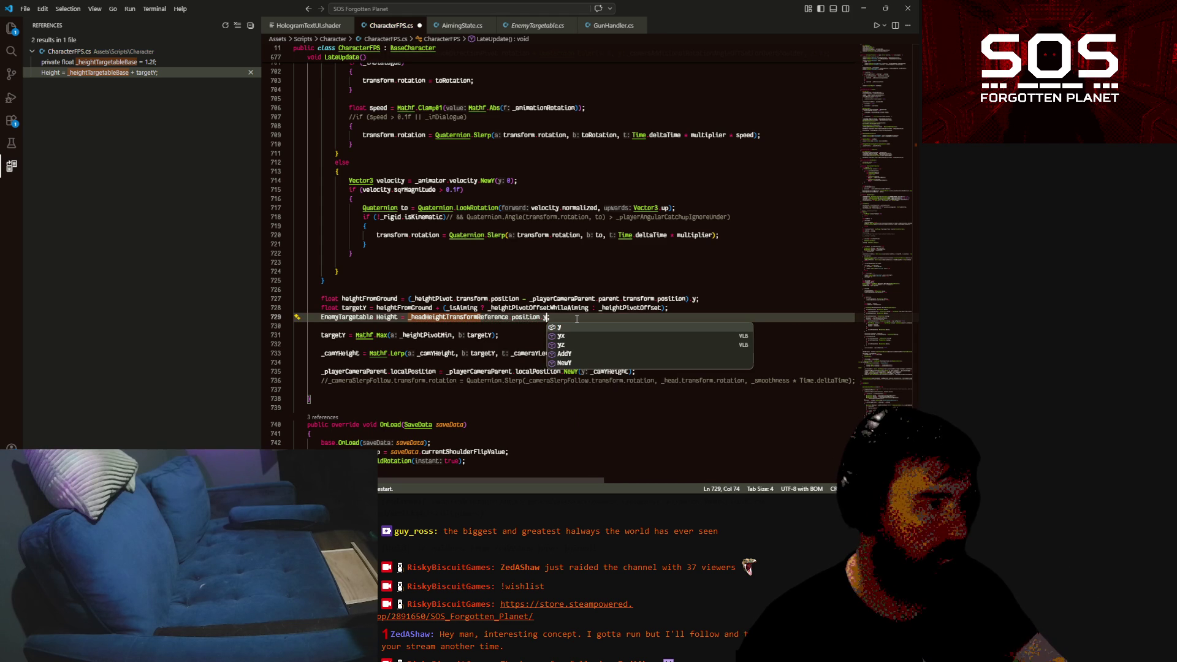
{"action": "type", "text": " + p"}
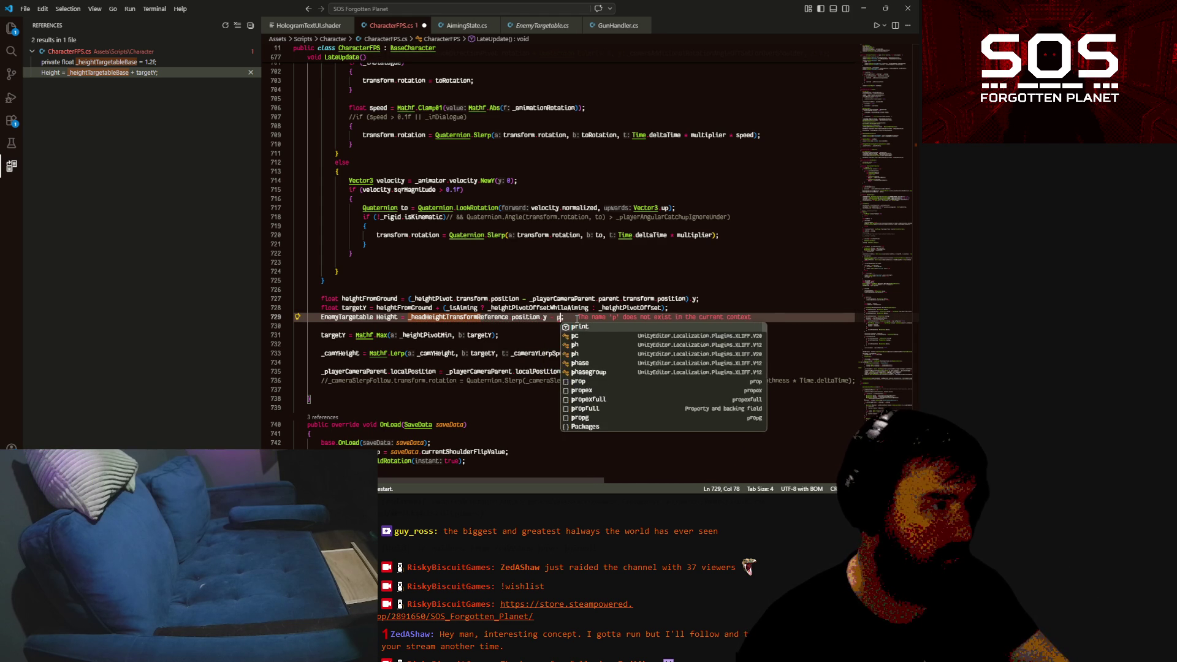
{"action": "key", "text": "Escape"}
{"action": "type", "text": "p"}
{"action": "key", "text": "BackSpace"}
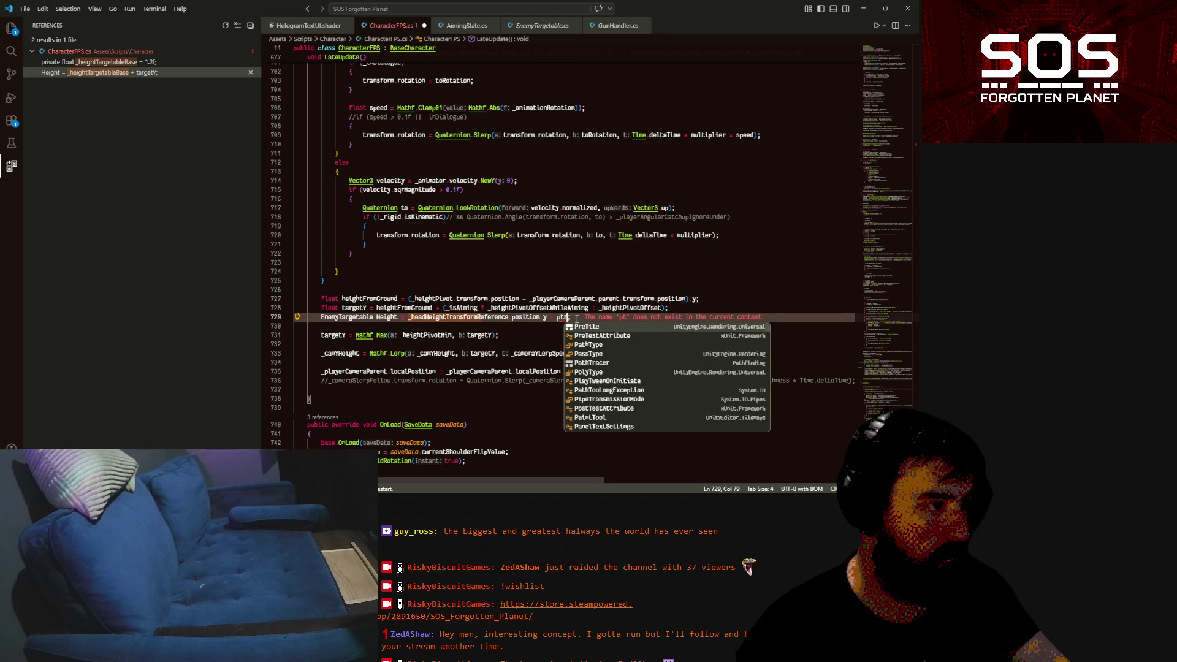
{"action": "key", "text": "Escape"}
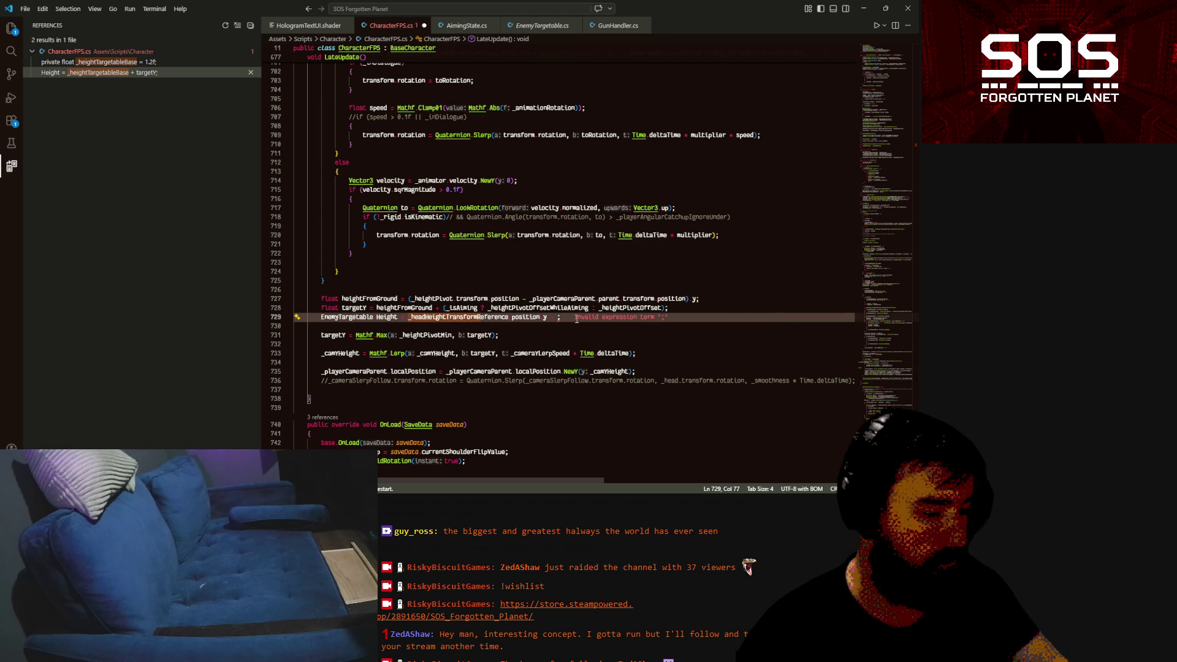
{"action": "type", "text": "transform."}
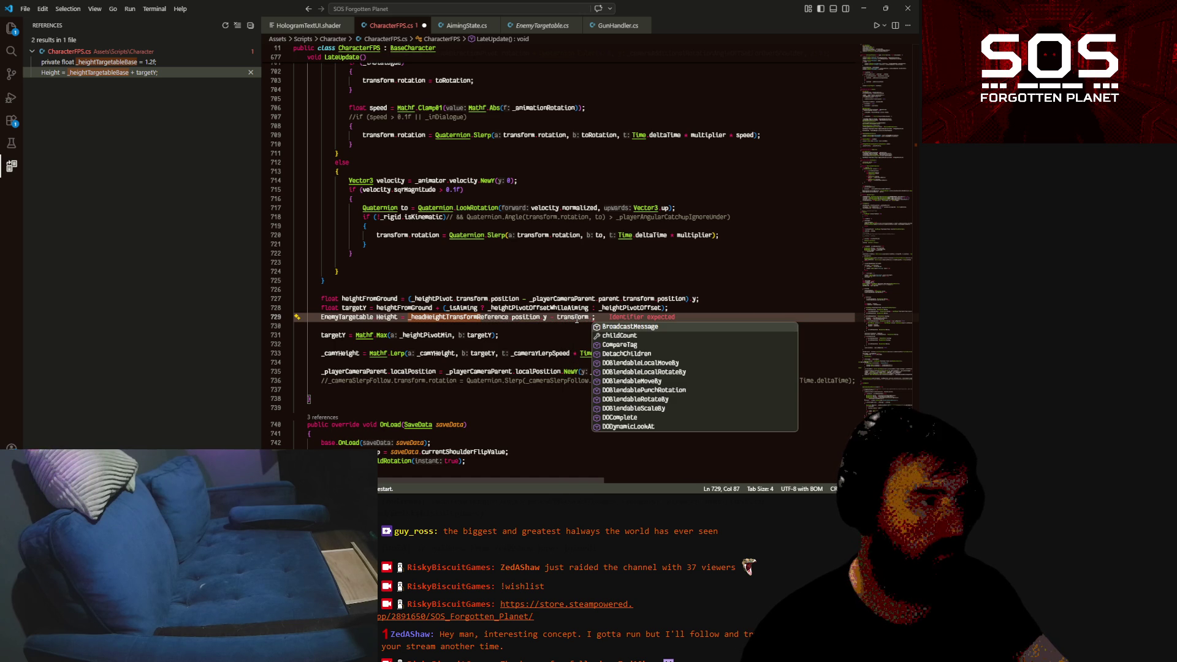
{"action": "type", "text": "position."}
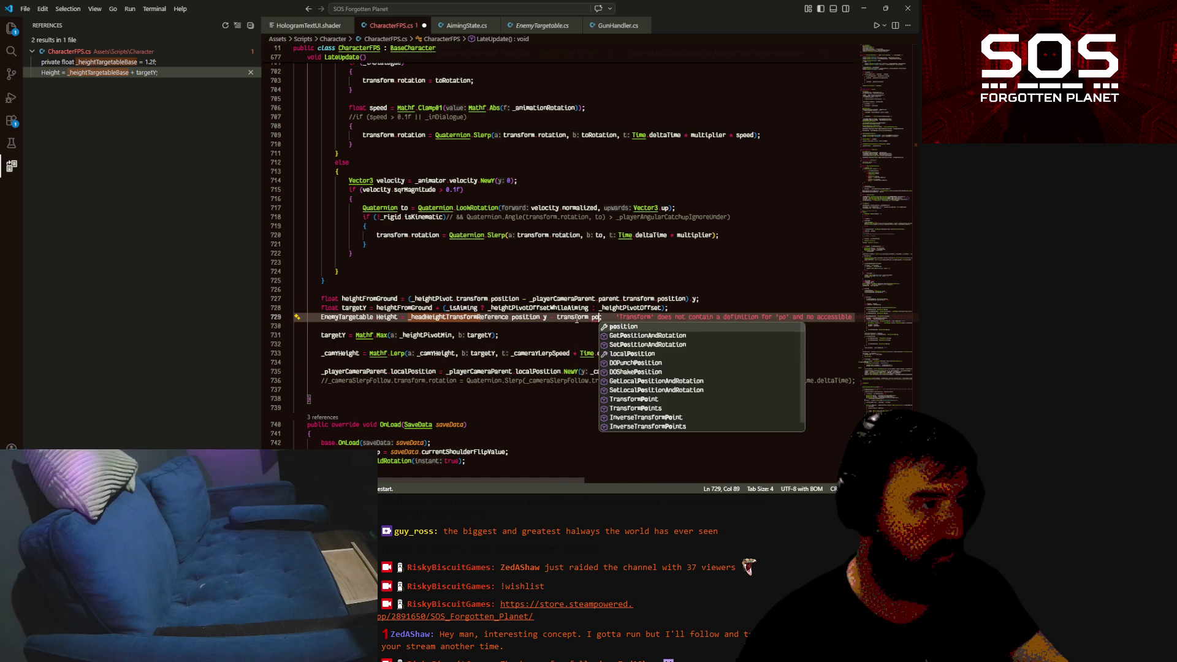
{"action": "type", "text": "y"}
{"action": "key", "text": "End"}
{"action": "key", "text": "ctrl+s"}
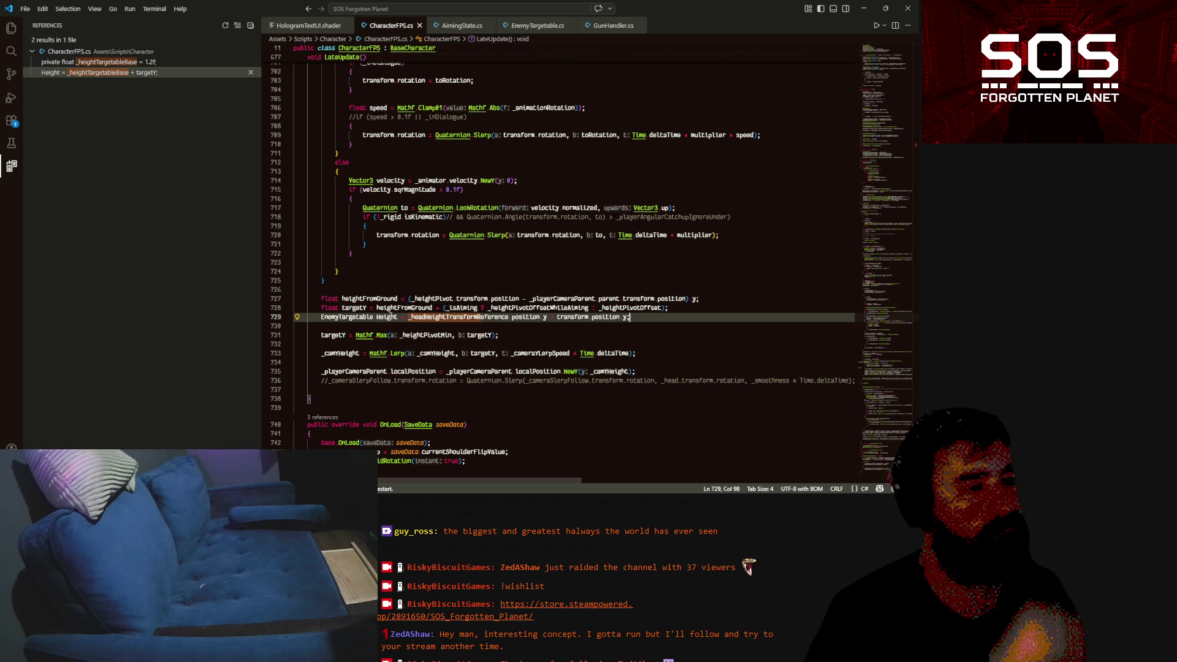
{"action": "double_click", "coordinate": [386, 317]}
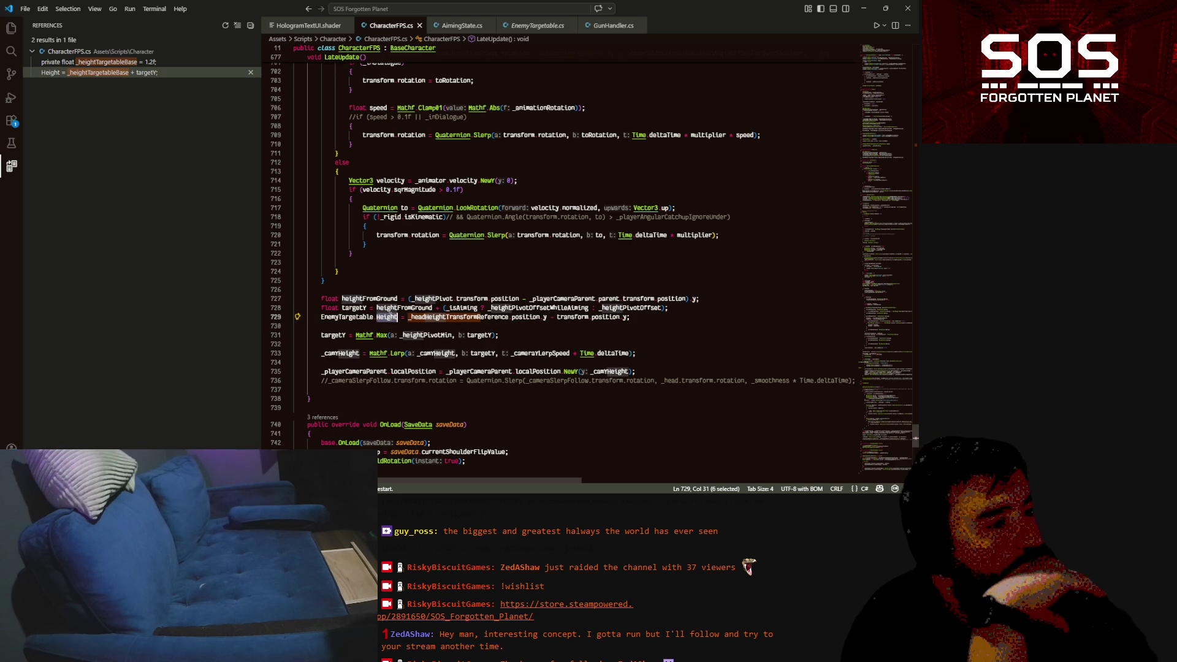
{"action": "left_click", "coordinate": [385, 316]}
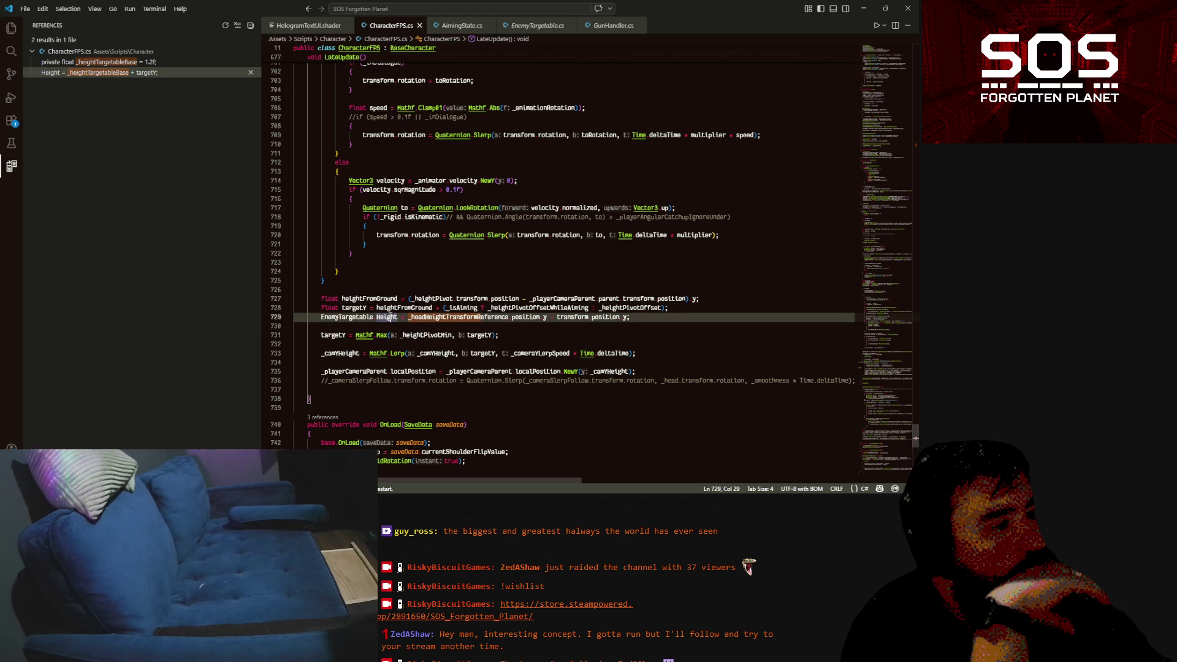
{"action": "right_click", "coordinate": [381, 316]}
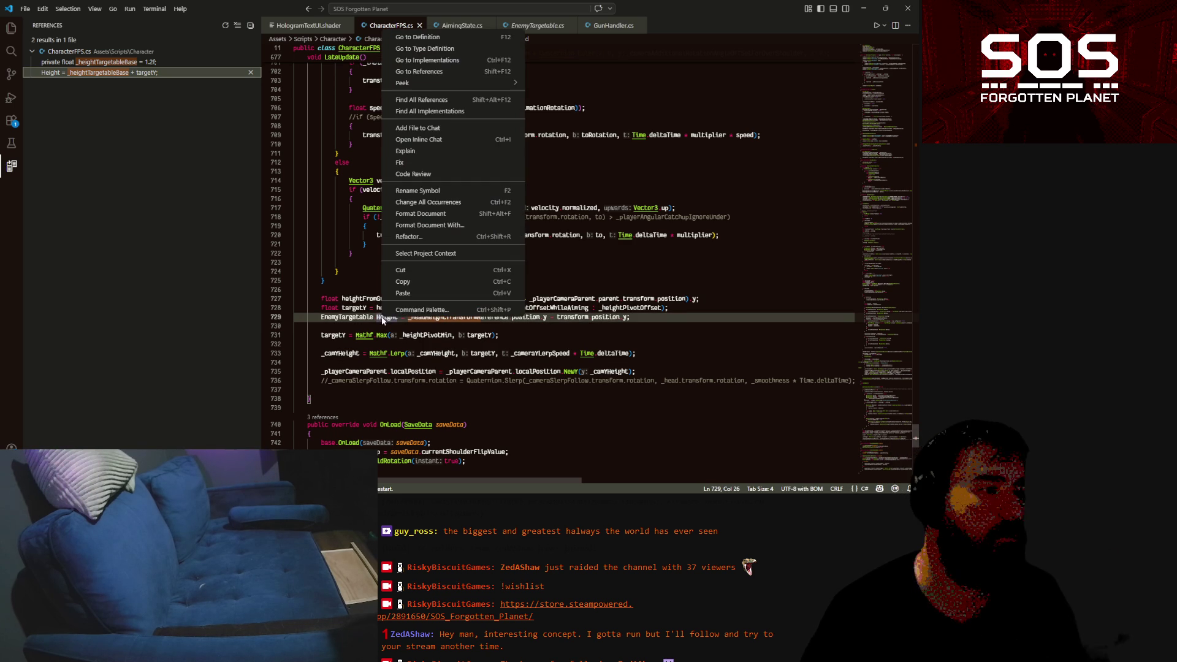
Find all references to Height and jump to its declaration in EnemyTargetable.cs
{"action": "left_click", "coordinate": [413, 106]}
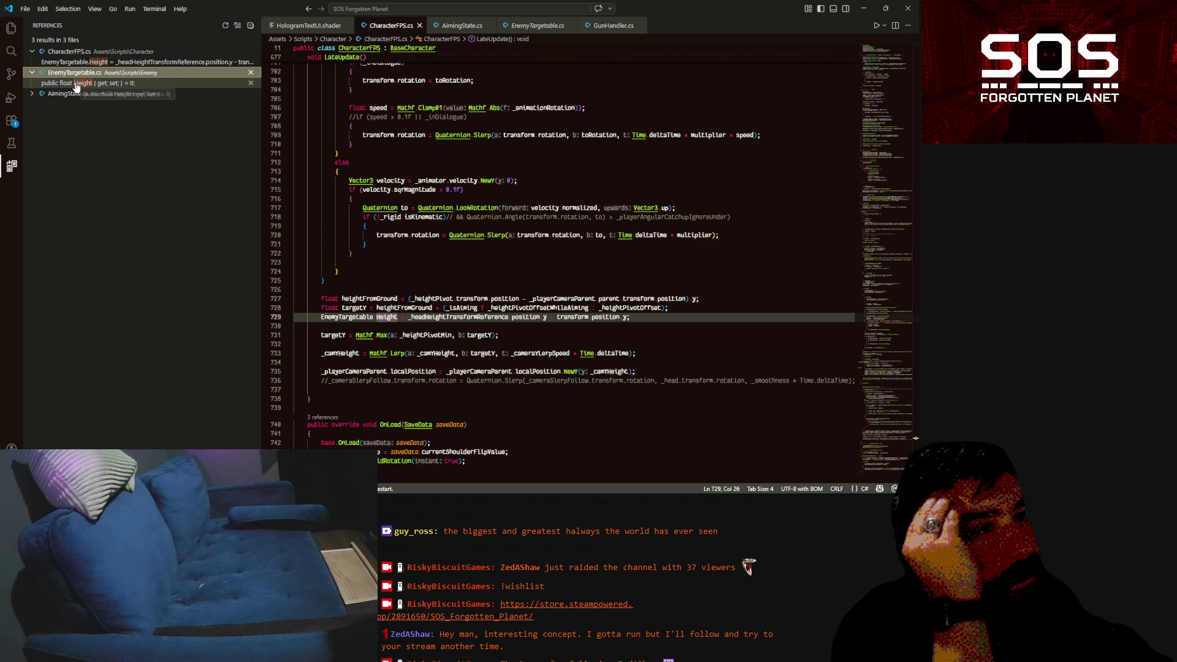
{"action": "left_click", "coordinate": [66, 94]}
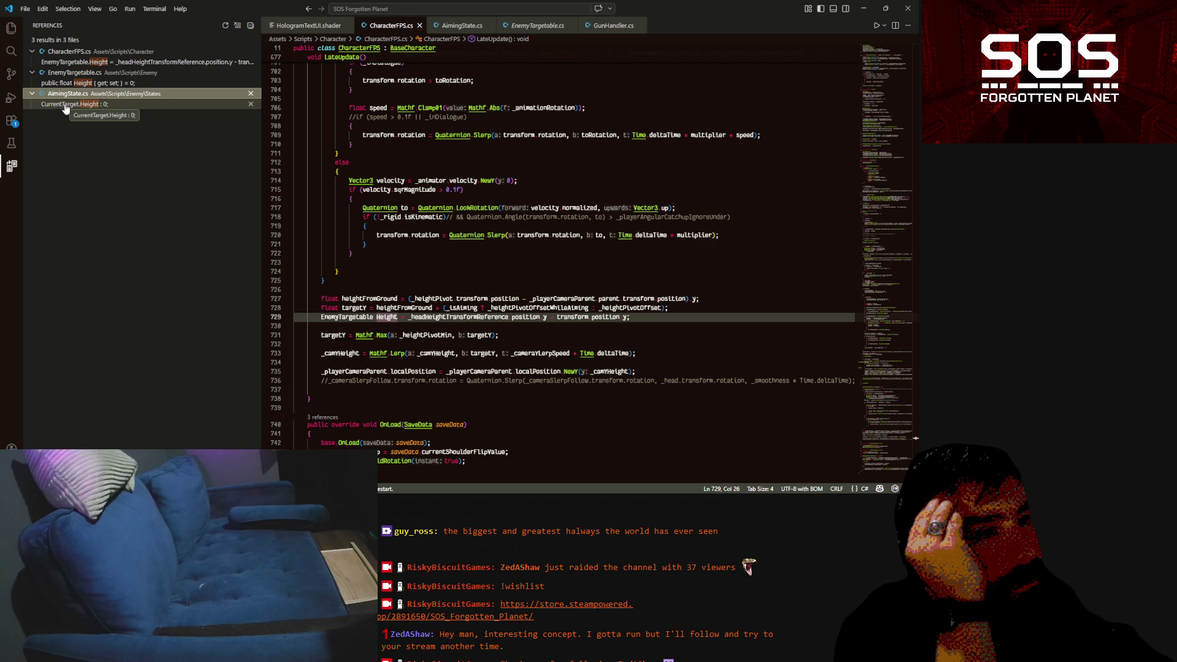
{"action": "left_click", "coordinate": [73, 83]}
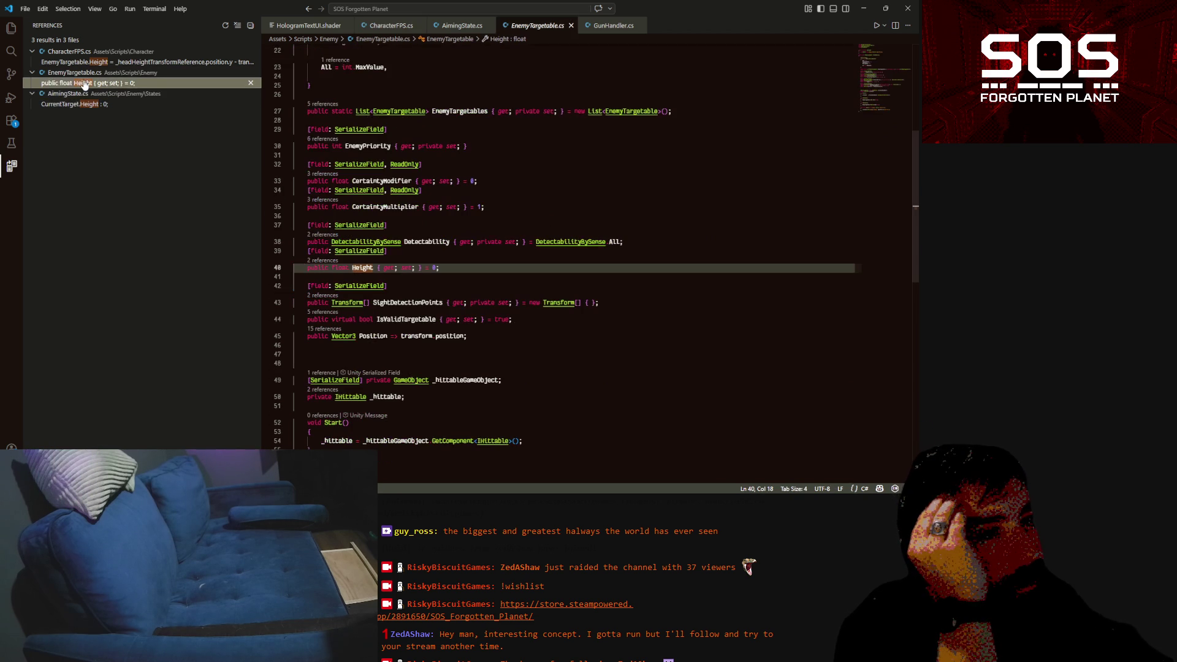
Try a Transform type for Height with its default removed, then undo back to float
{"action": "double_click", "coordinate": [339, 267]}
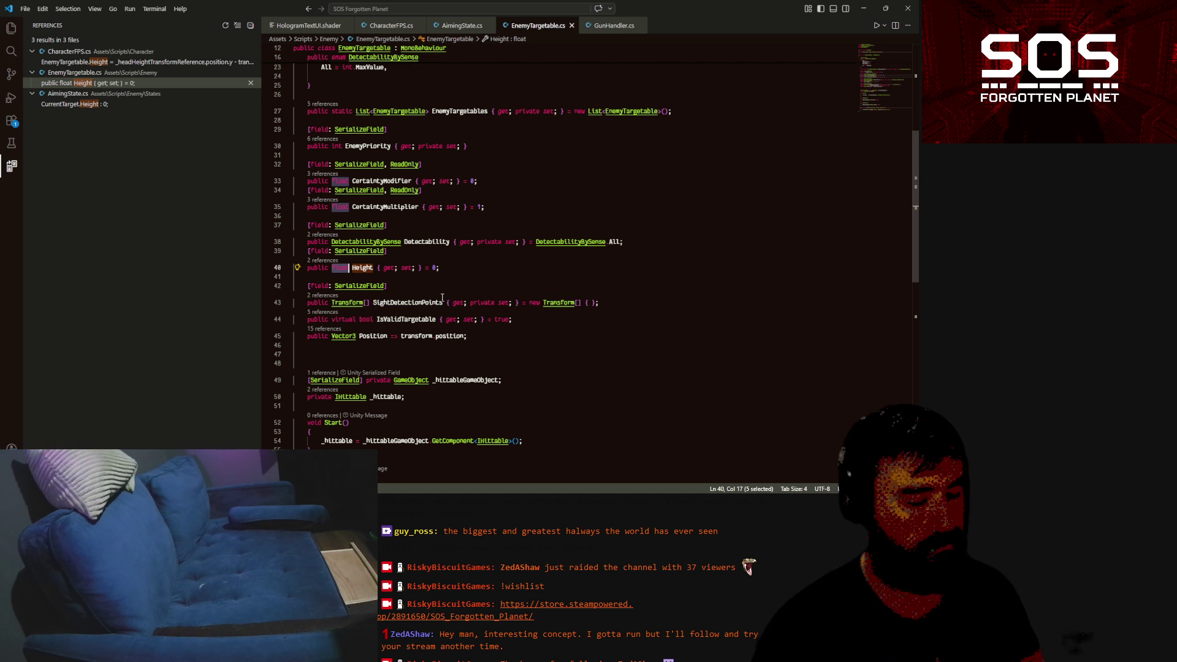
{"action": "type", "text": "Trans"}
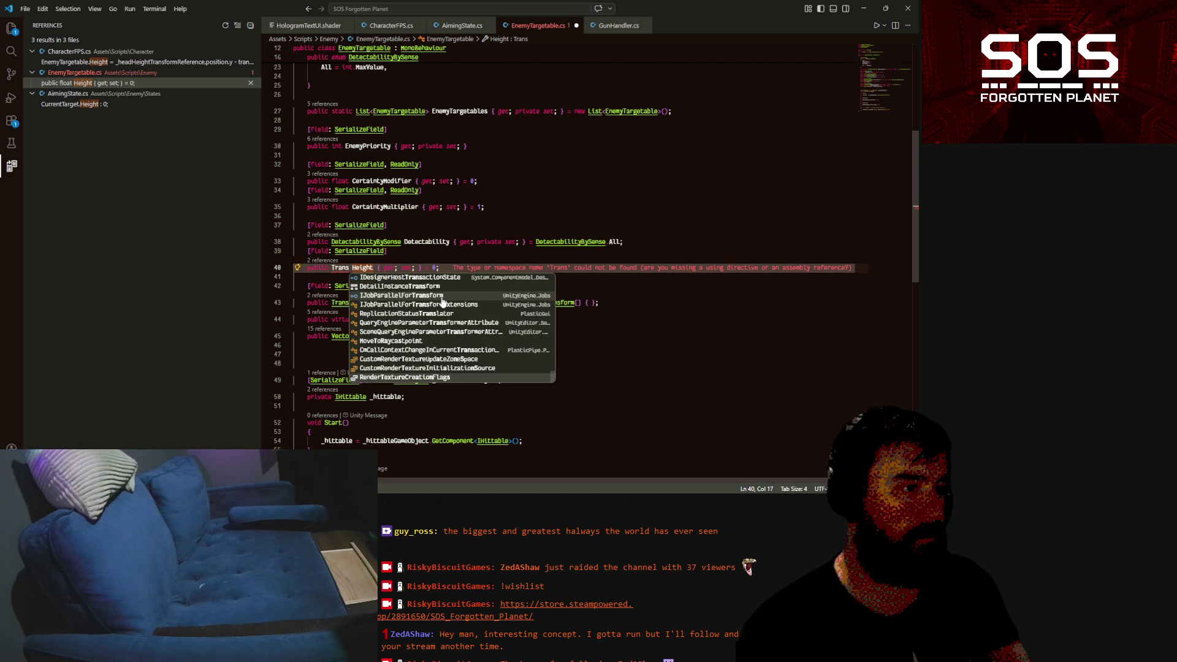
{"action": "key", "text": "Tab"}
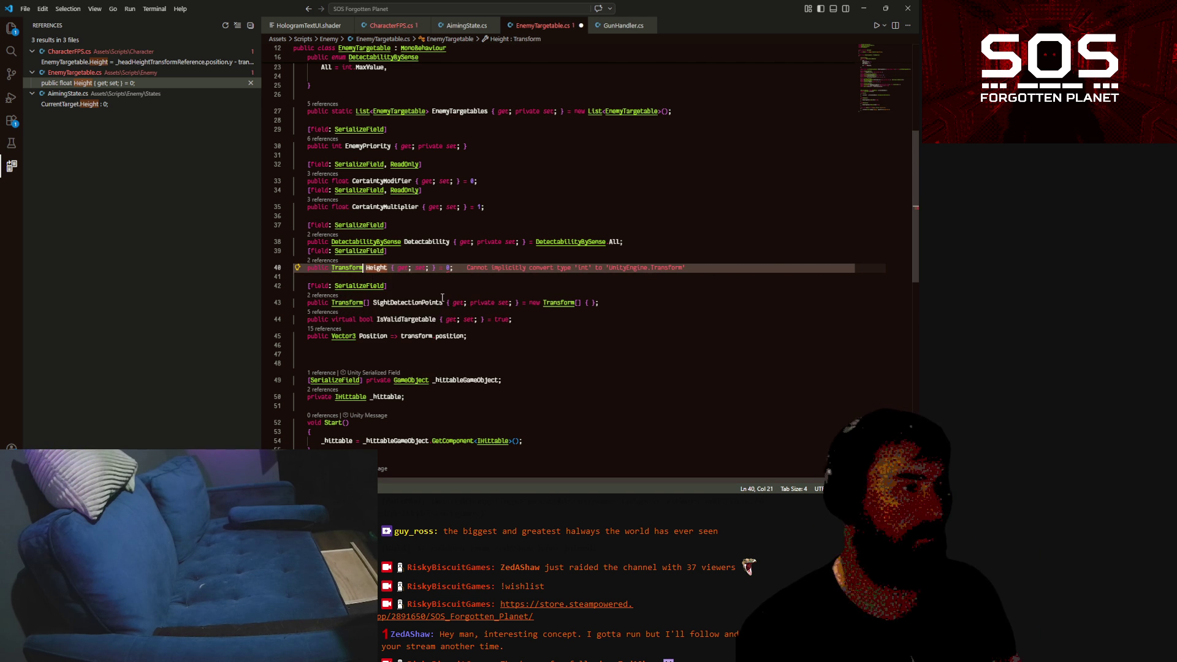
{"action": "left_click", "coordinate": [453, 267]}
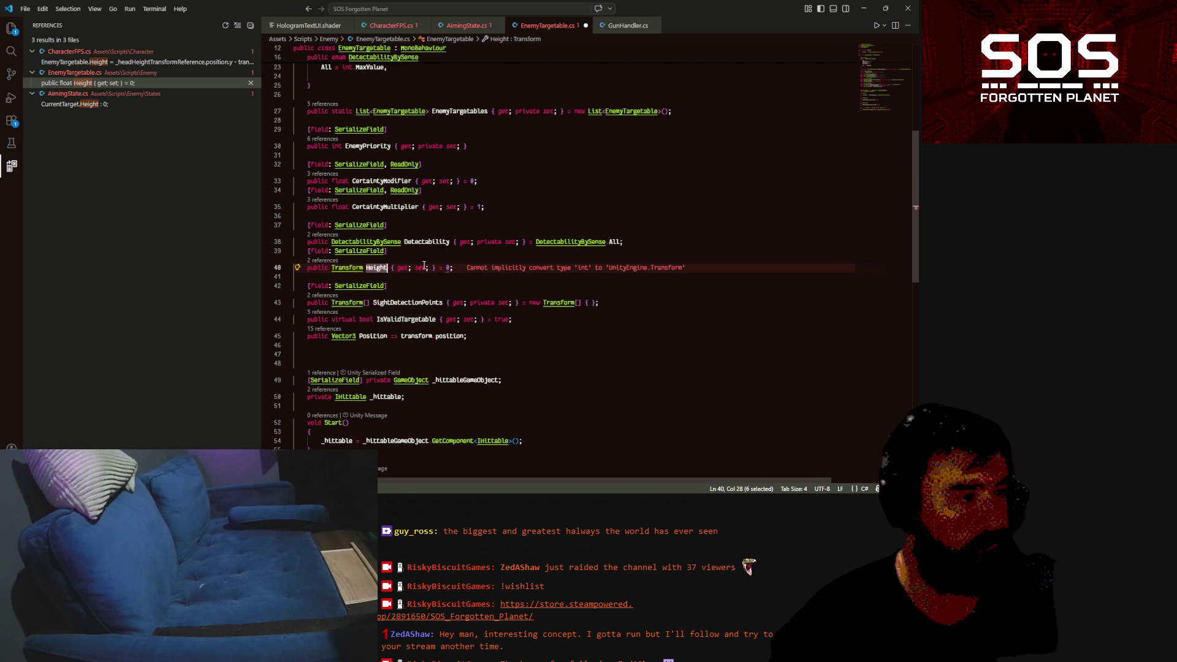
{"action": "key", "text": "BackSpace"}
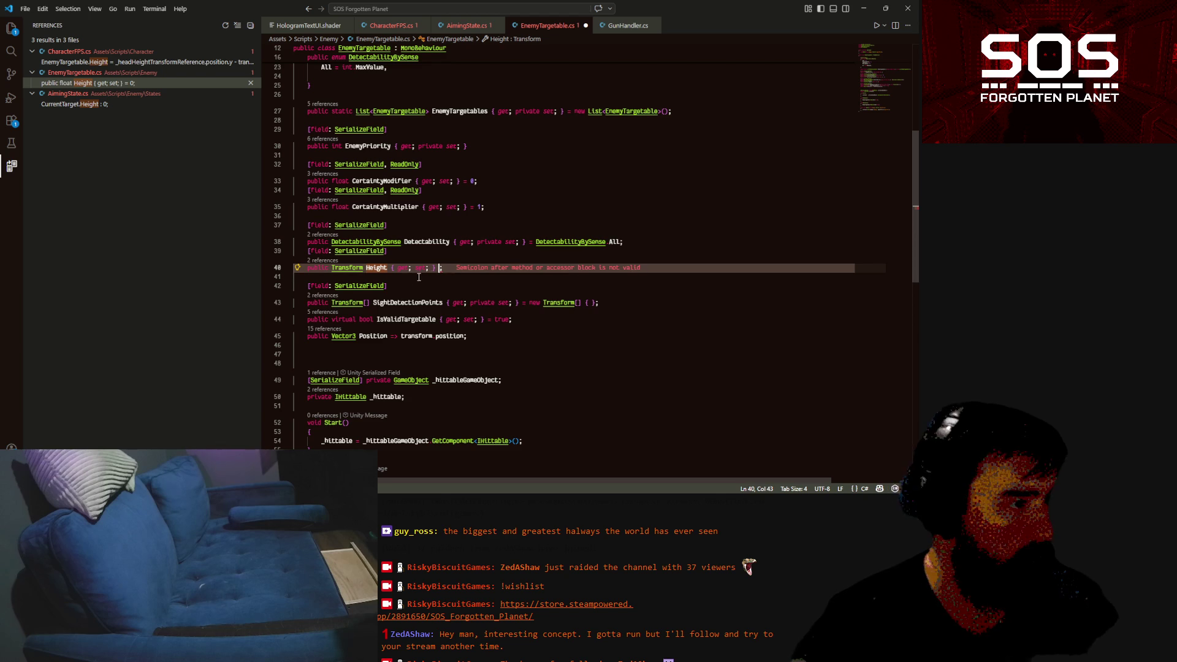
{"action": "key", "text": "BackSpace"}
{"action": "key", "text": "BackSpace"}
{"action": "key", "text": "BackSpace"}
{"action": "double_click", "coordinate": [377, 268]}
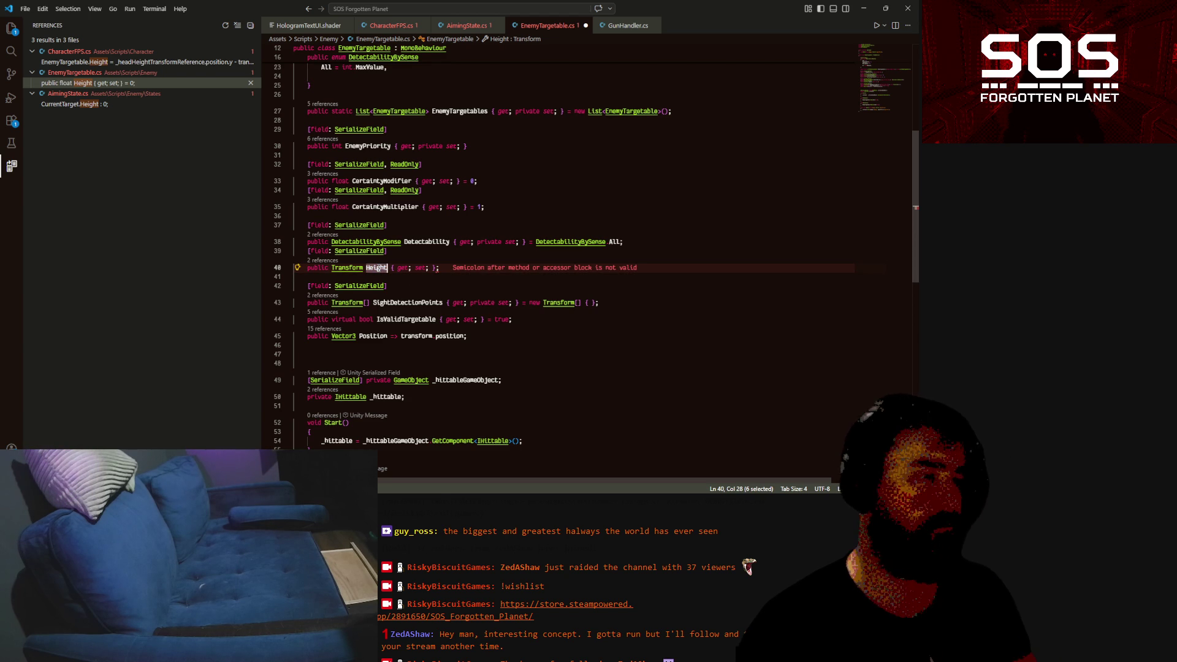
{"action": "key", "text": "ctrl+z"}
{"action": "key", "text": "ctrl+z"}
{"action": "key", "text": "ctrl+z"}
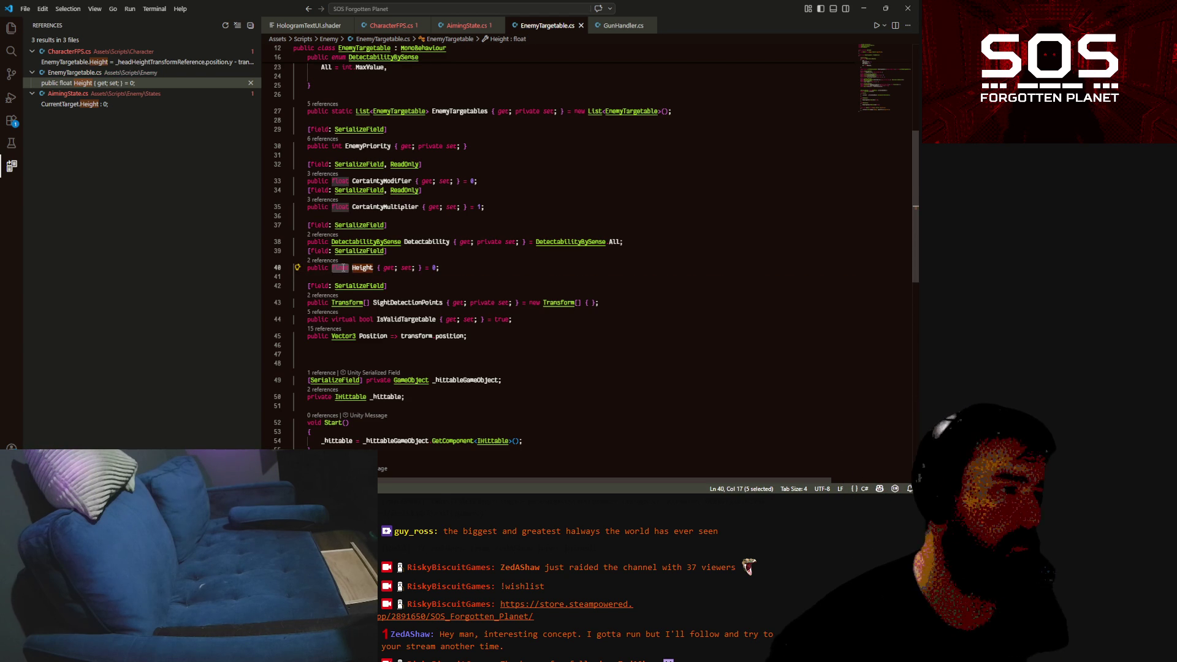
Make the property 'public Vector3 HeadLocation { get; set; }' with no default, and save
{"action": "type", "text": "ve"}
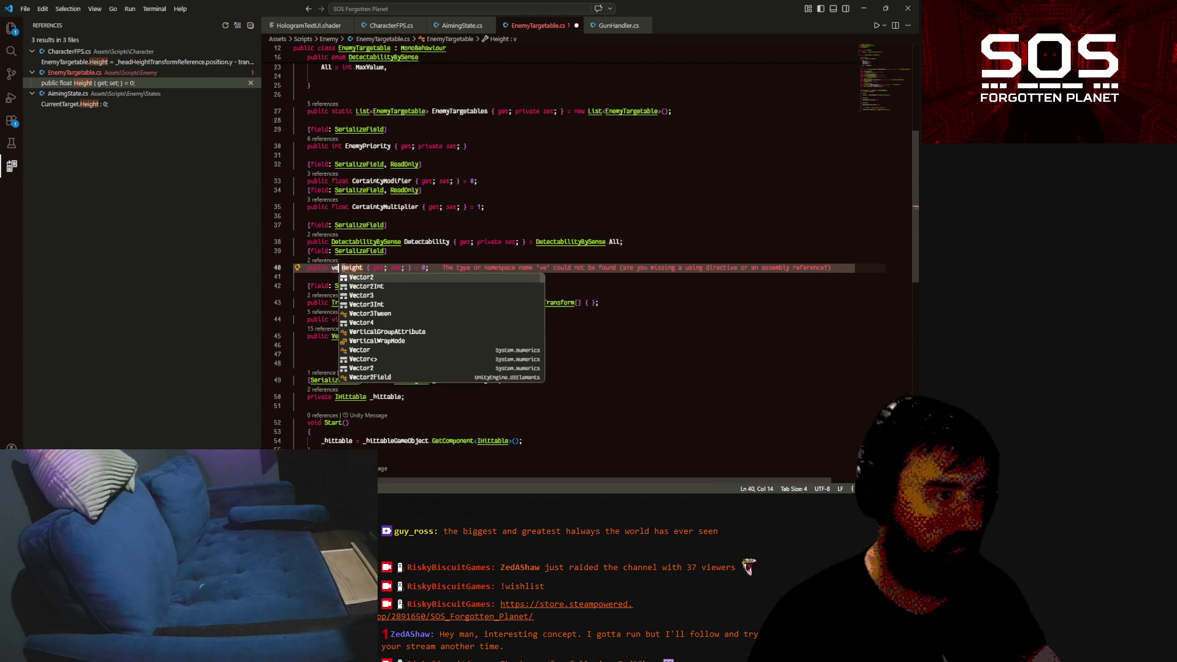
{"action": "key", "text": "Down"}
{"action": "key", "text": "Down"}
{"action": "key", "text": "Tab"}
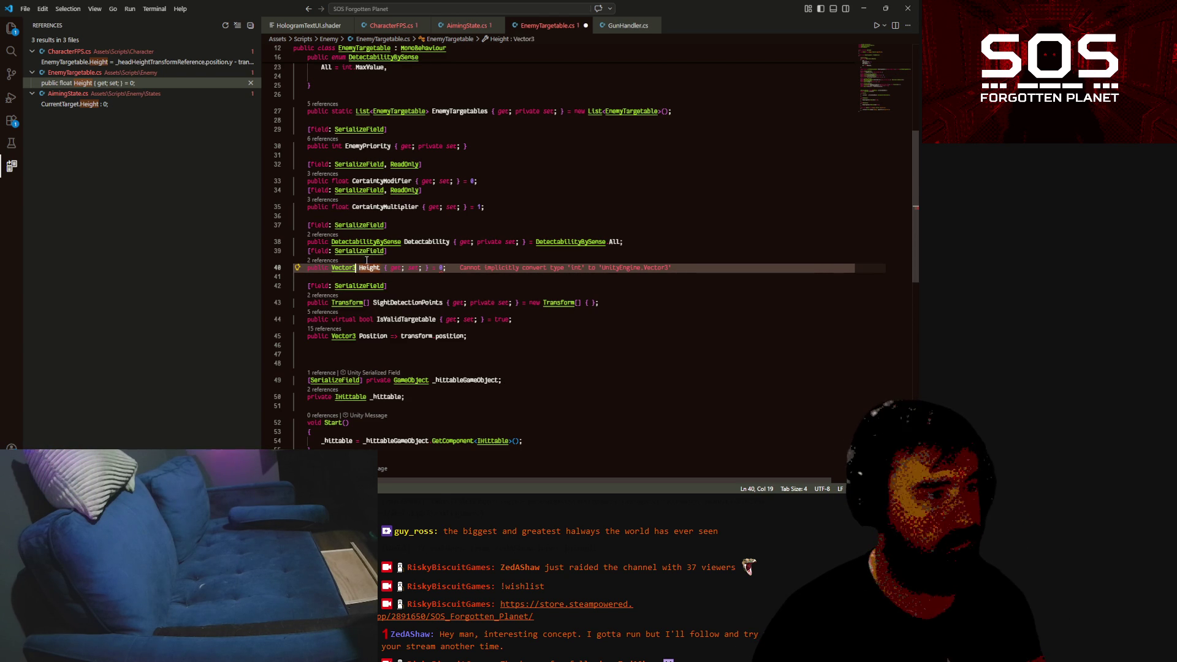
{"action": "double_click", "coordinate": [368, 268]}
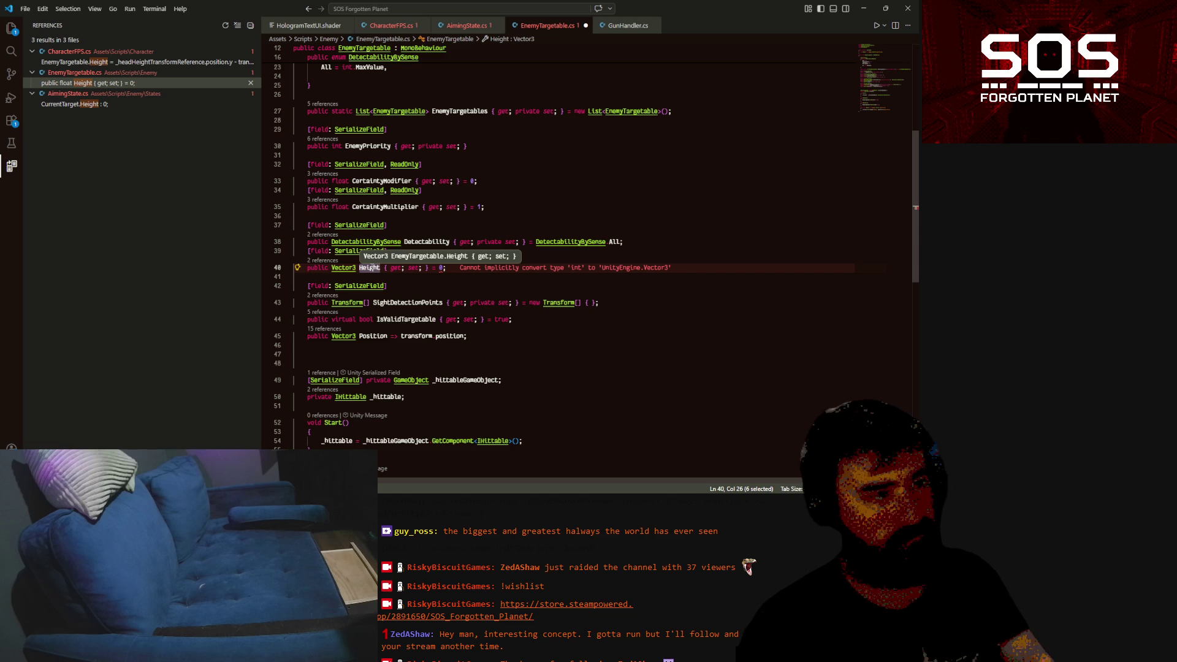
{"action": "type", "text": "HeadLocatio"}
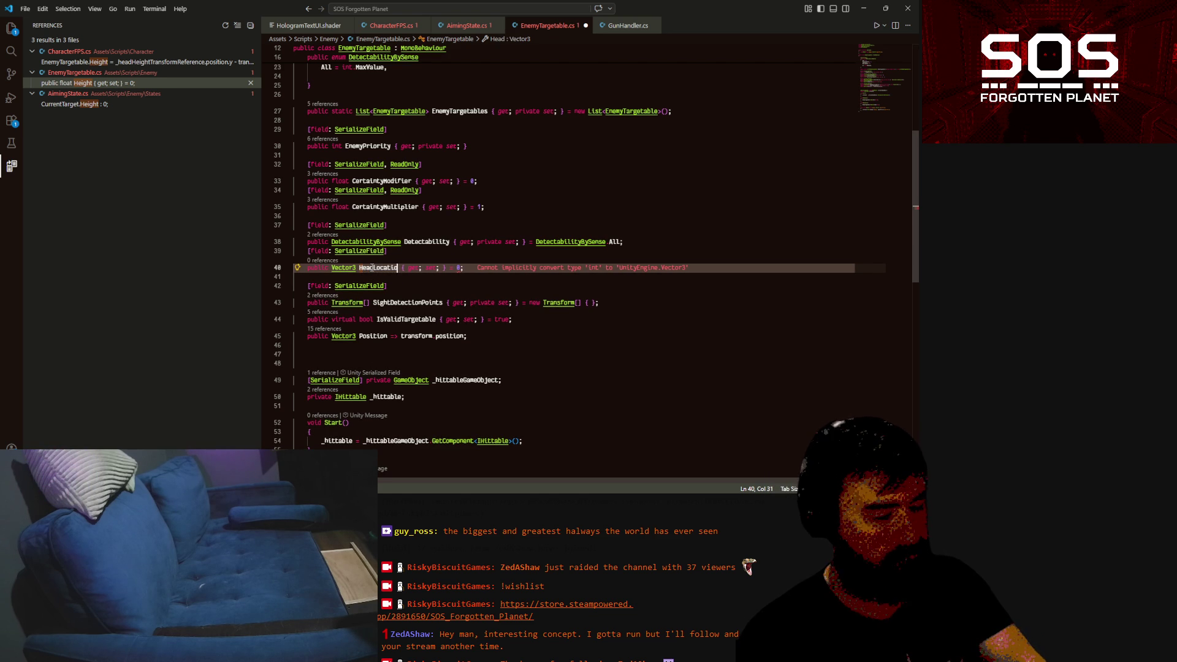
{"action": "type", "text": "n"}
{"action": "key", "text": "ctrl+s"}
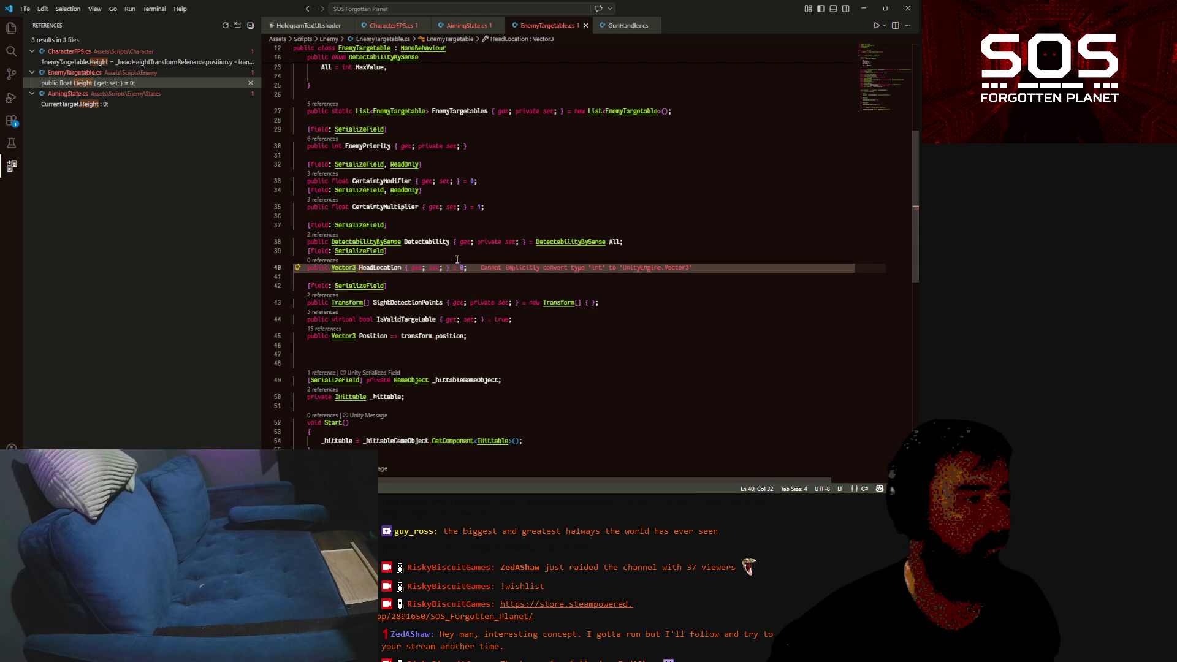
{"action": "key", "text": "BackSpace"}
{"action": "key", "text": "BackSpace"}
{"action": "key", "text": "BackSpace"}
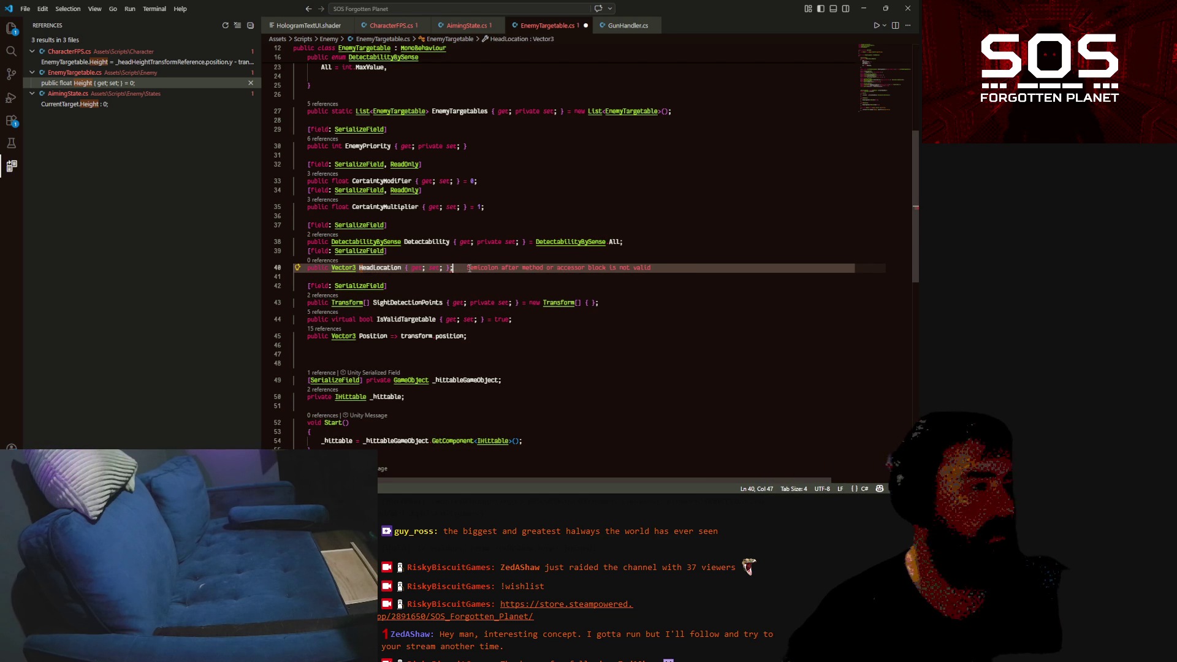
{"action": "key", "text": "BackSpace"}
{"action": "key", "text": "ctrl+s"}
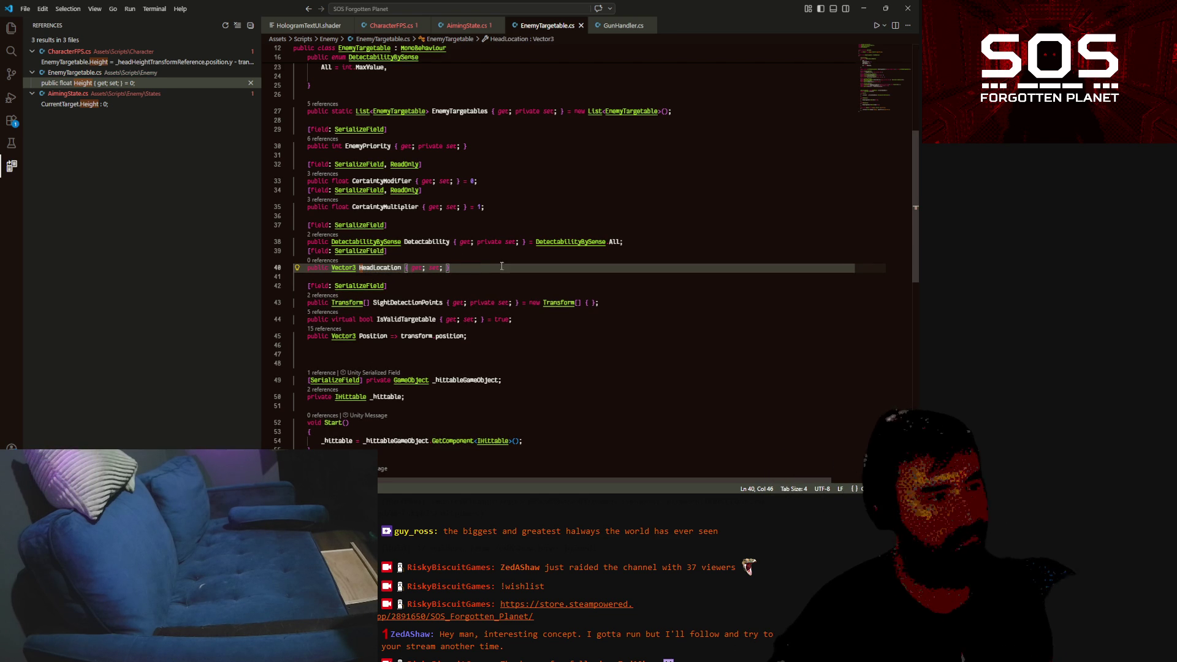
{"action": "double_click", "coordinate": [373, 267]}
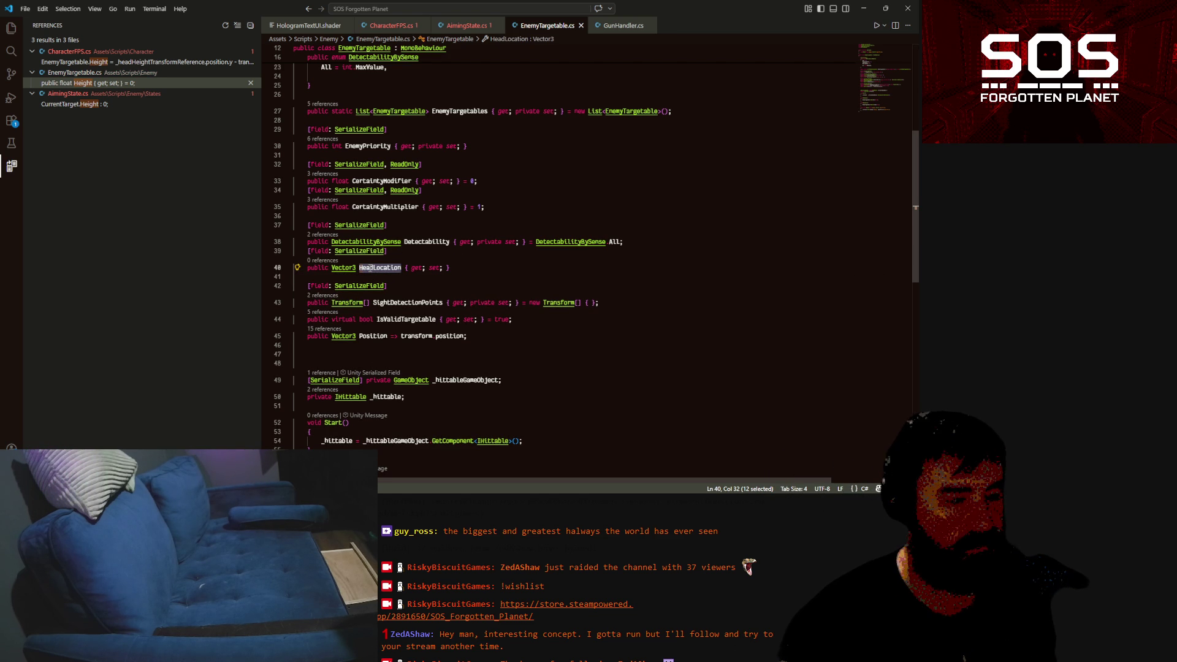
On CharacterFPS line 729, assign HeadLocation the head reference's position, dropping '.y - transform.position.y', and save
{"action": "left_click", "coordinate": [126, 62]}
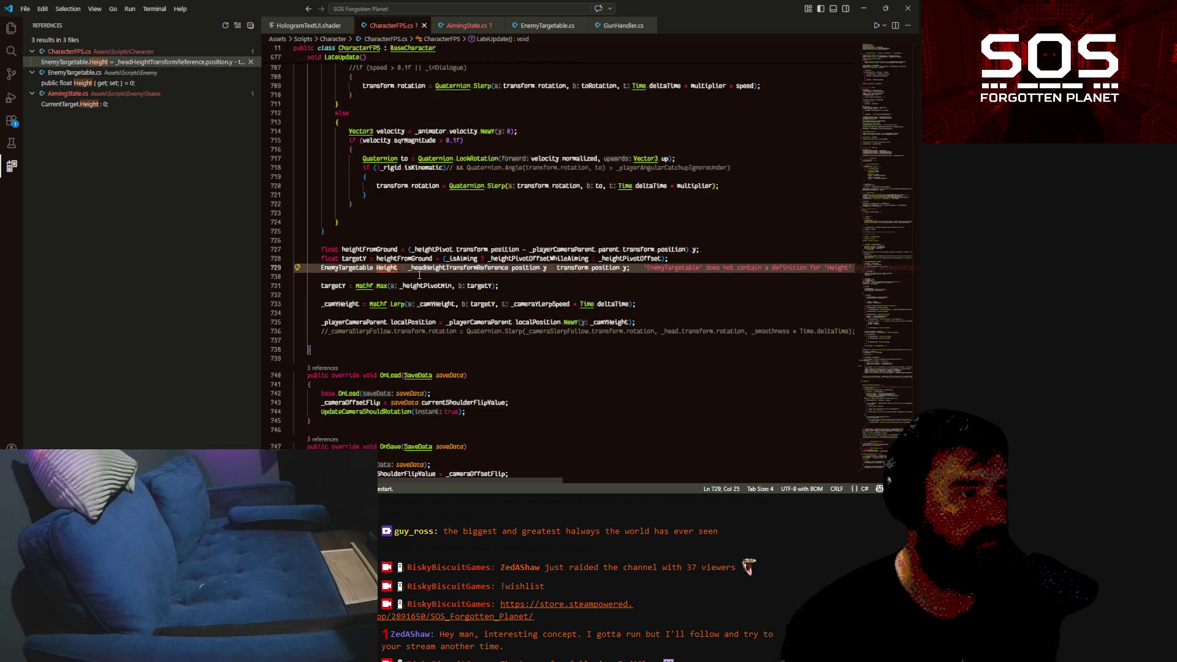
{"action": "key", "text": "ctrl+Delete"}
{"action": "type", "text": "Head"}
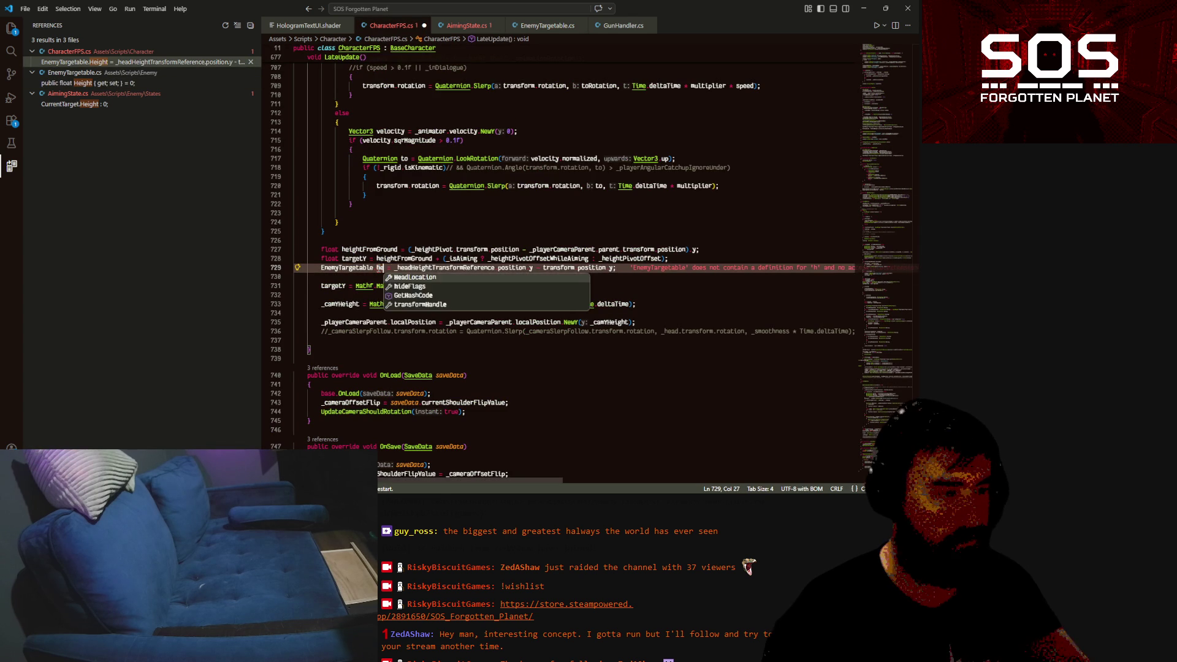
{"action": "key", "text": "Tab"}
{"action": "left_click_drag", "start_coordinate": [563, 268], "coordinate": [633, 270]}
{"action": "key", "text": "BackSpace"}
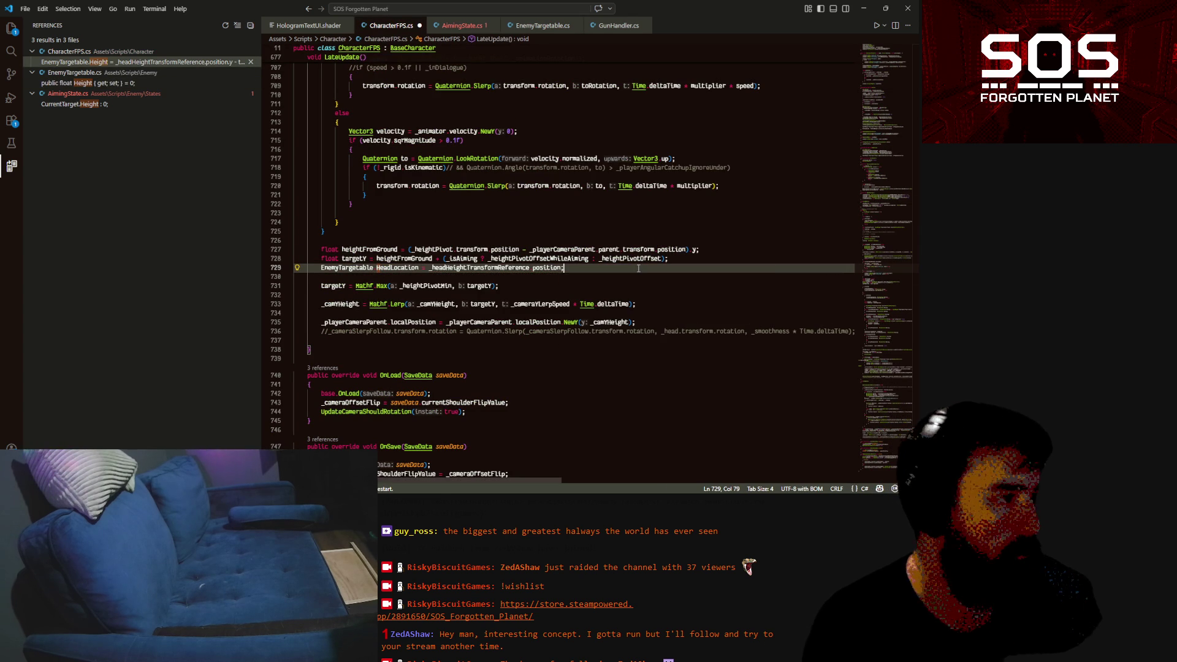
{"action": "key", "text": "End"}
{"action": "key", "text": "ctrl+s"}
{"action": "left_click", "coordinate": [108, 104]}
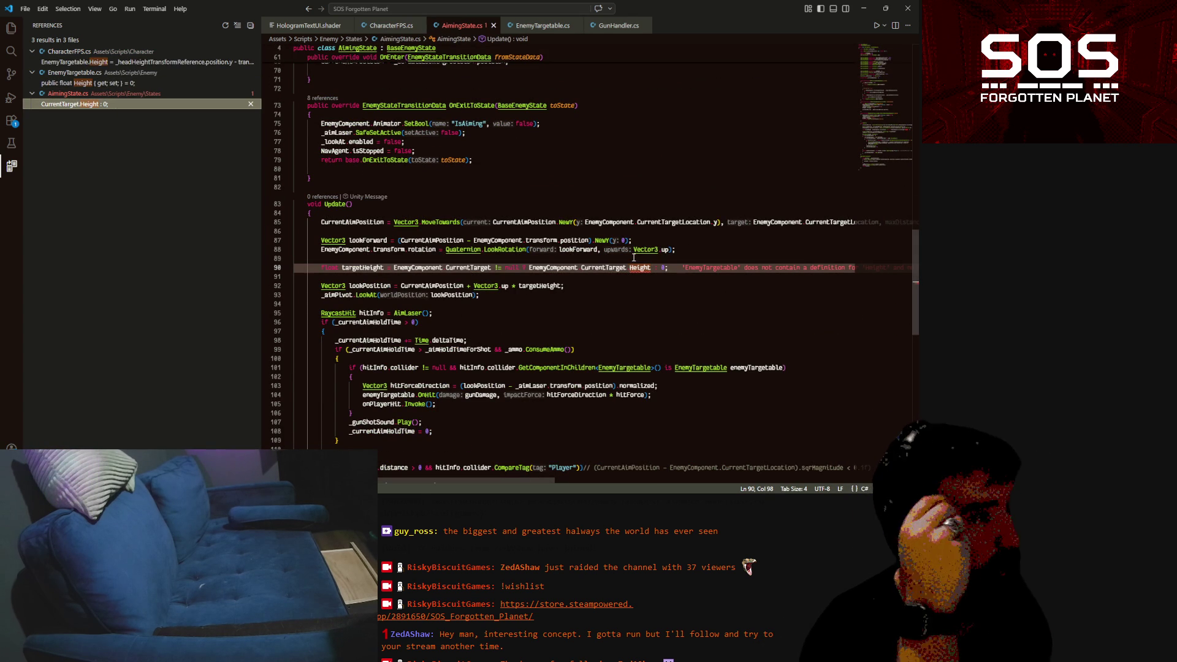
Delete '+ Vector3.up * targetHeight' from lookPosition and select the targetHeight line
{"action": "left_click", "coordinate": [490, 275]}
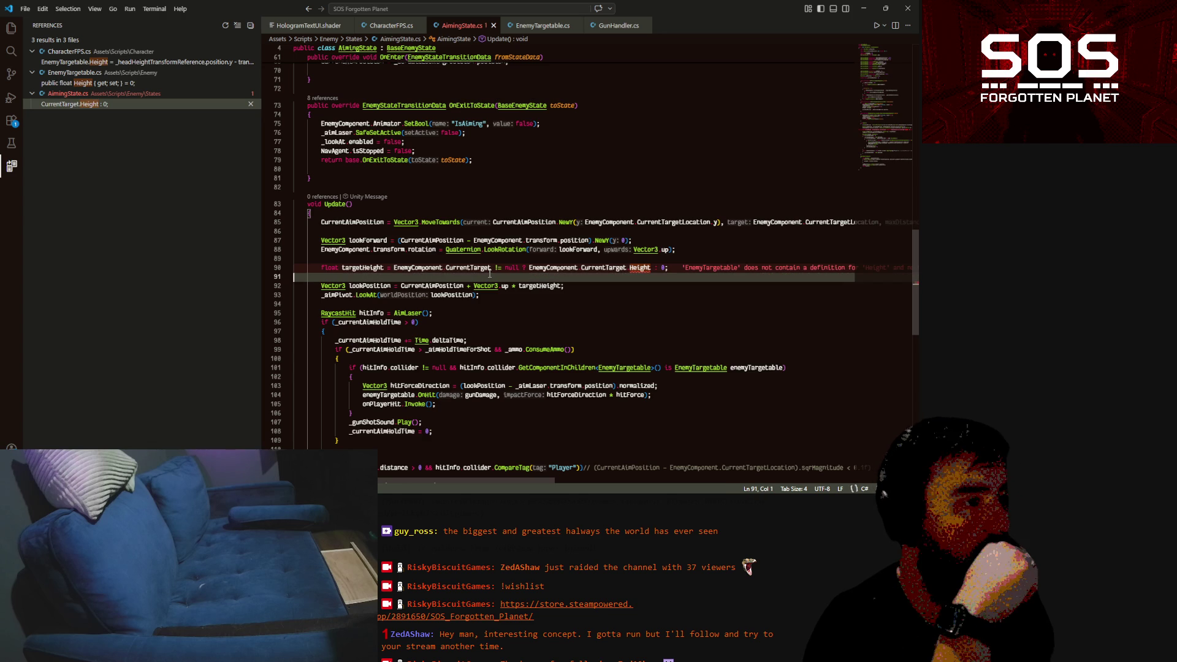
{"action": "double_click", "coordinate": [364, 268]}
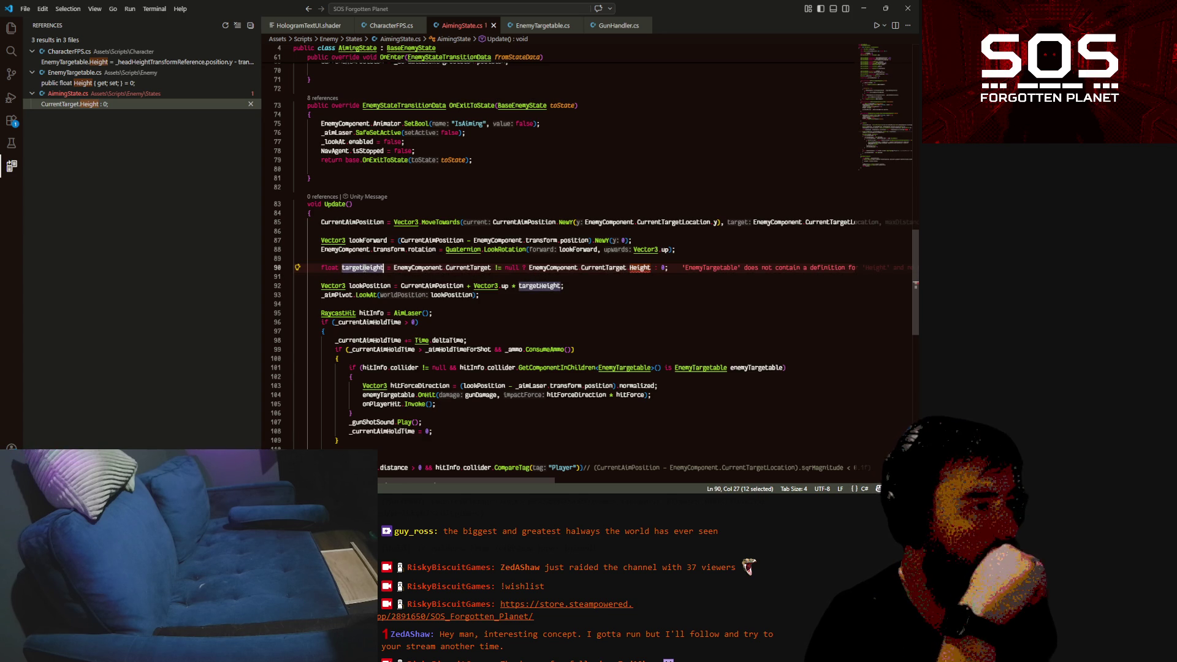
{"action": "double_click", "coordinate": [440, 286]}
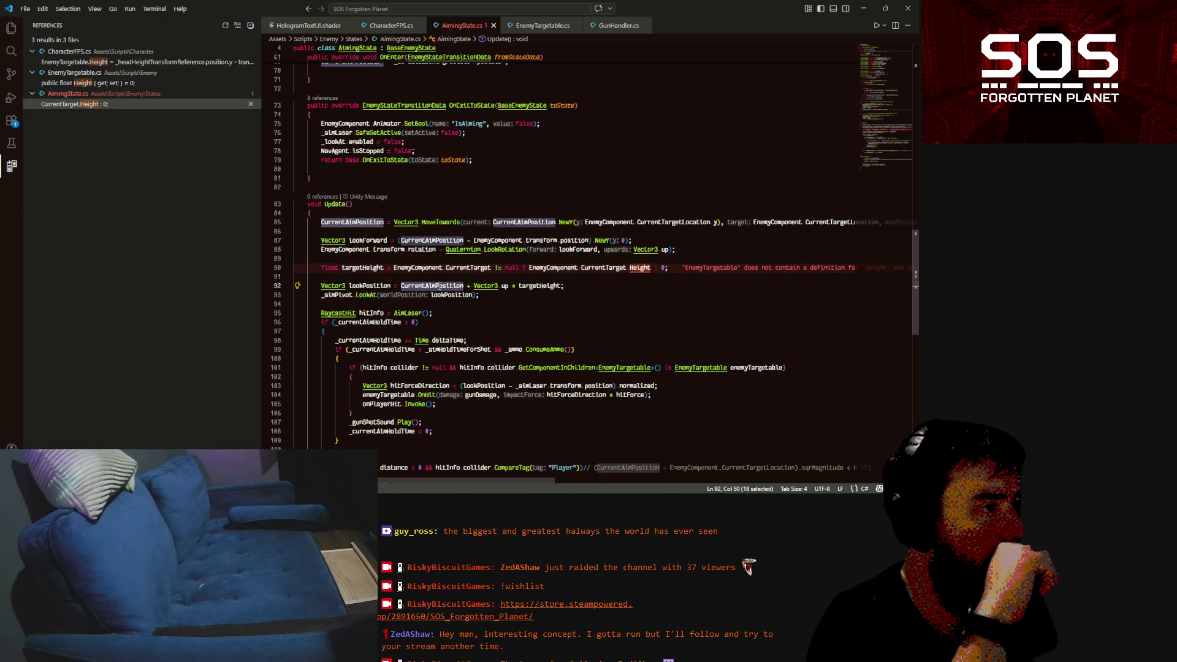
{"action": "scroll", "coordinate": [652, 272], "scroll_direction": "up", "scroll_amount": 3}
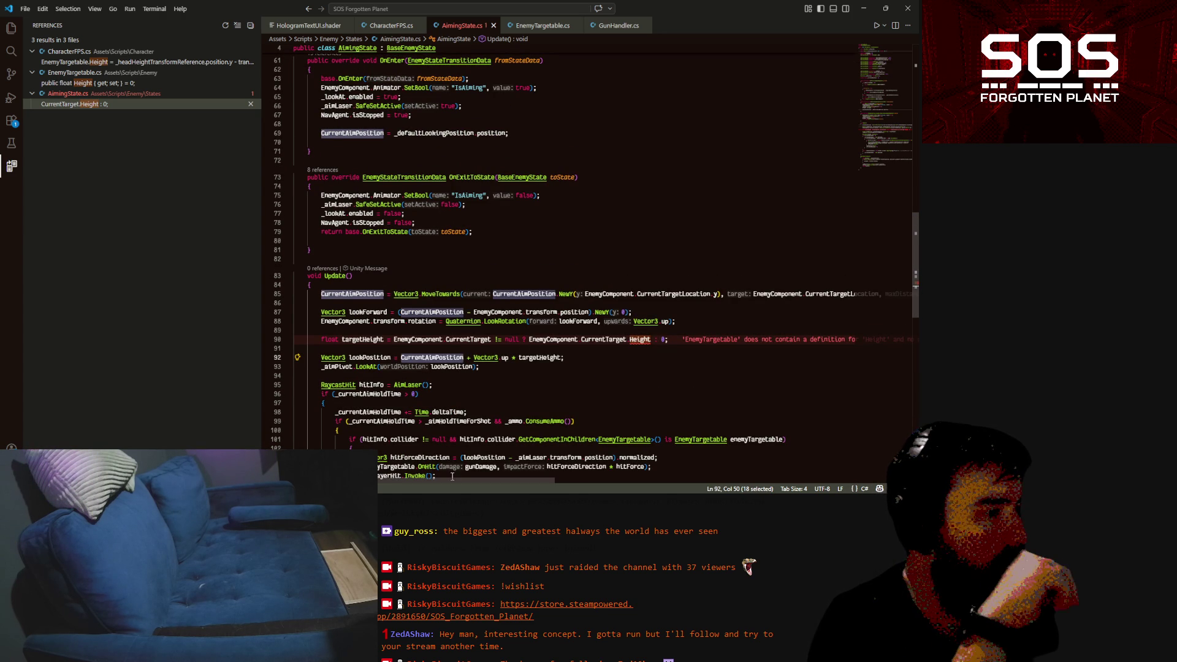
{"action": "mouse_move", "coordinate": [453, 480]}
{"action": "left_mouse_down"}
{"action": "mouse_move", "coordinate": [539, 482]}
{"action": "mouse_move", "coordinate": [452, 478]}
{"action": "left_mouse_up"}
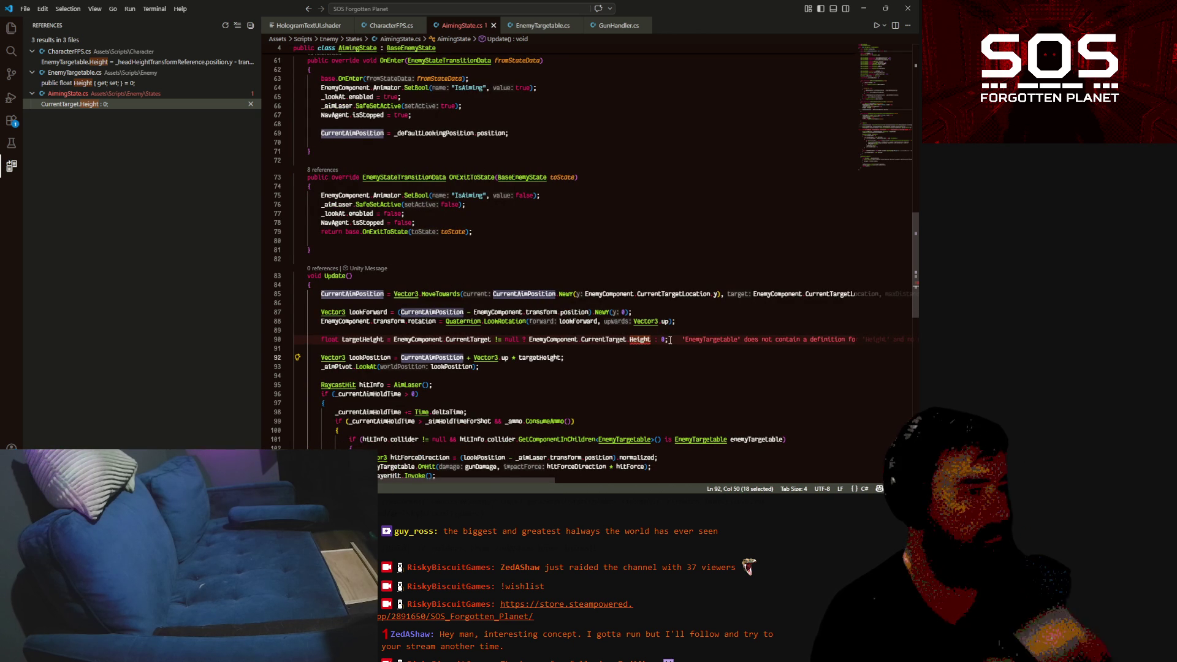
{"action": "left_click_drag", "start_coordinate": [562, 357], "coordinate": [465, 358]}
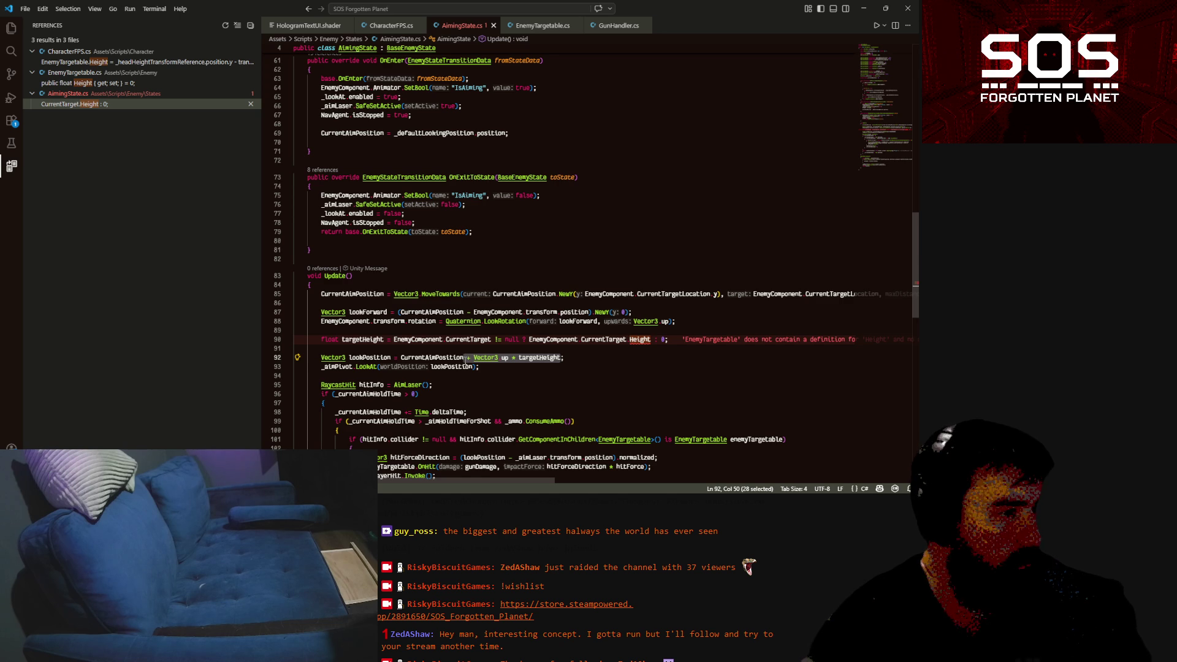
{"action": "key", "text": "BackSpace"}
{"action": "key", "text": "Up"}
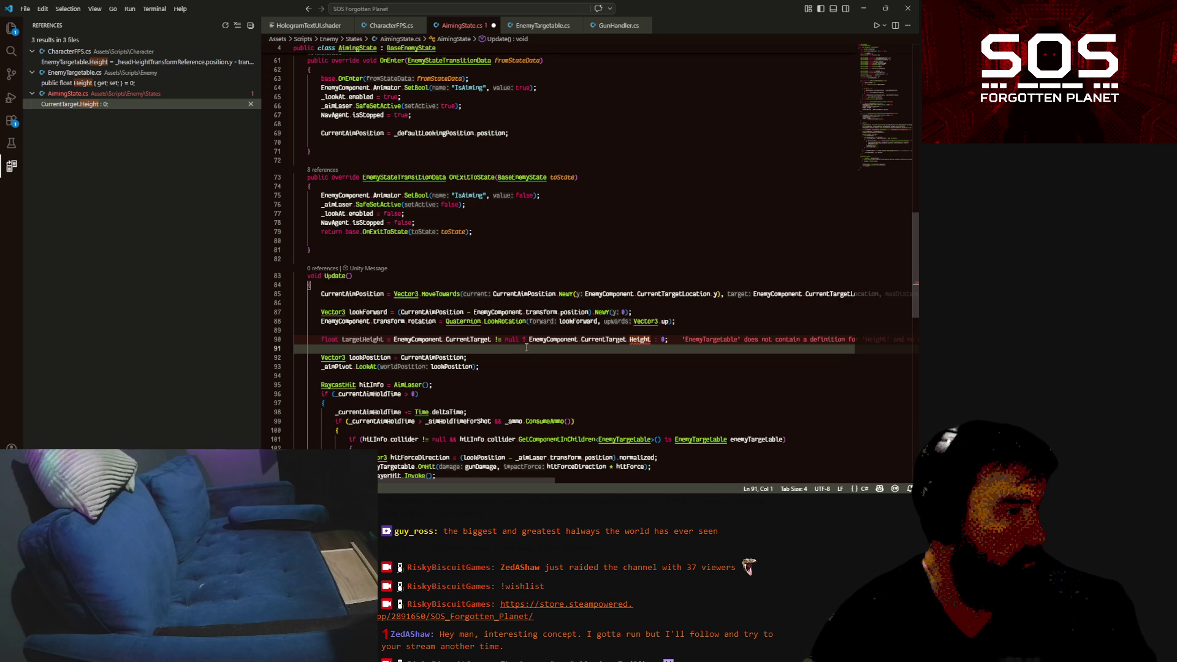
{"action": "left_click", "coordinate": [686, 324], "text": "shift"}
Delete the targetHeight line and add a new indented line at the top of Update
{"action": "key", "text": "BackSpace"}
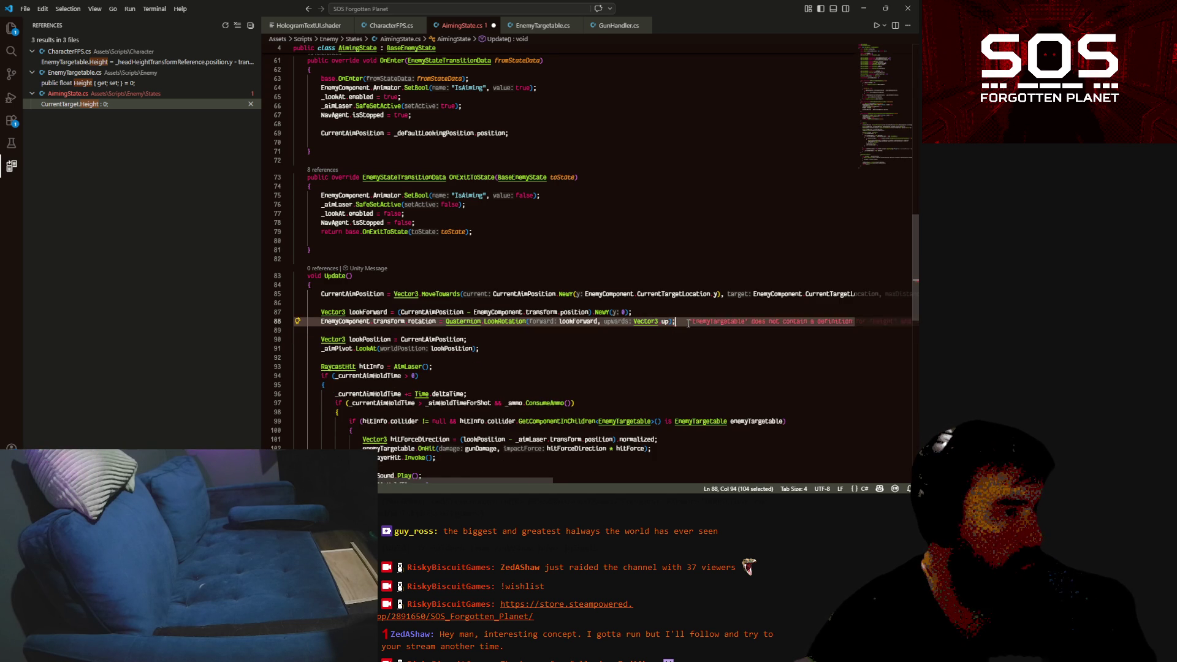
{"action": "double_click", "coordinate": [362, 294]}
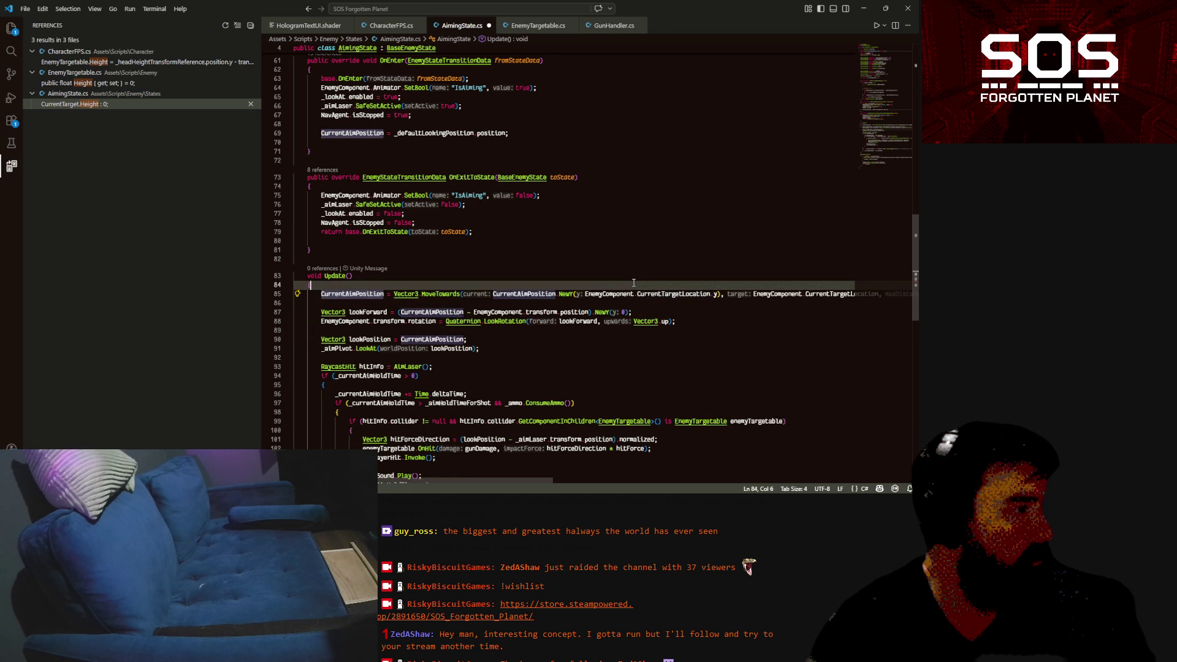
{"action": "key", "text": "Escape"}
{"action": "key", "text": "ctrl+shift+Return"}
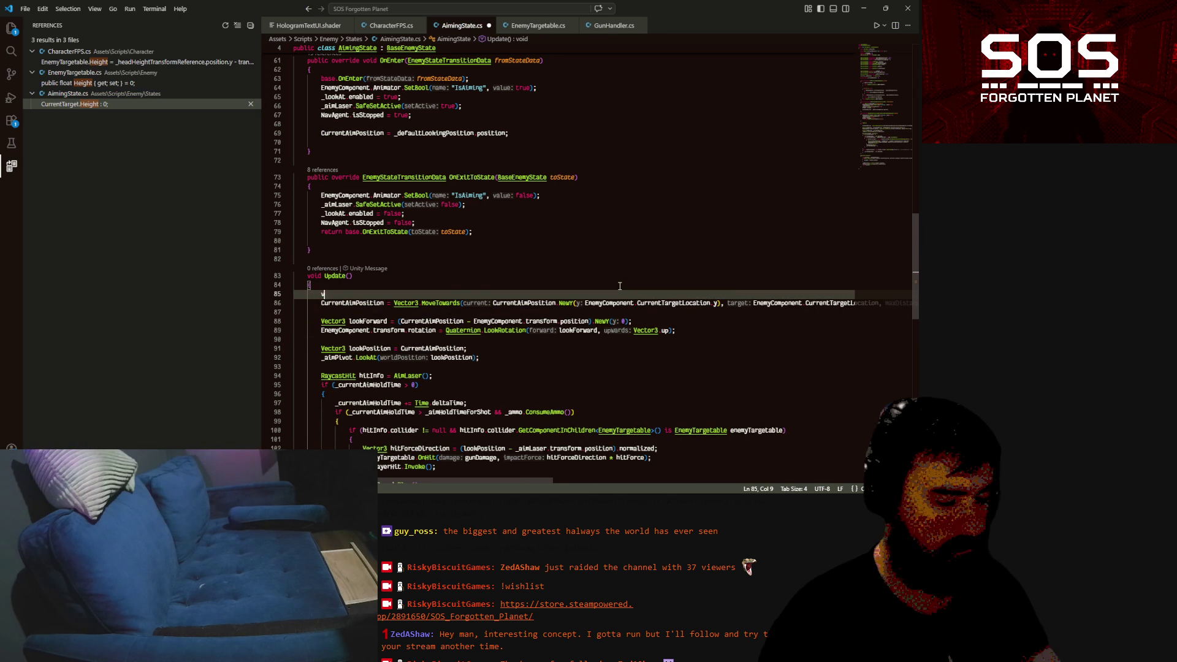
Type 'Vector3 EnemyHeadLocation = EnemyComponent.' using IntelliSense completion
{"action": "type", "text": "vec"}
{"action": "key", "text": "Down"}
{"action": "key", "text": "Down"}
{"action": "key", "text": "Tab"}
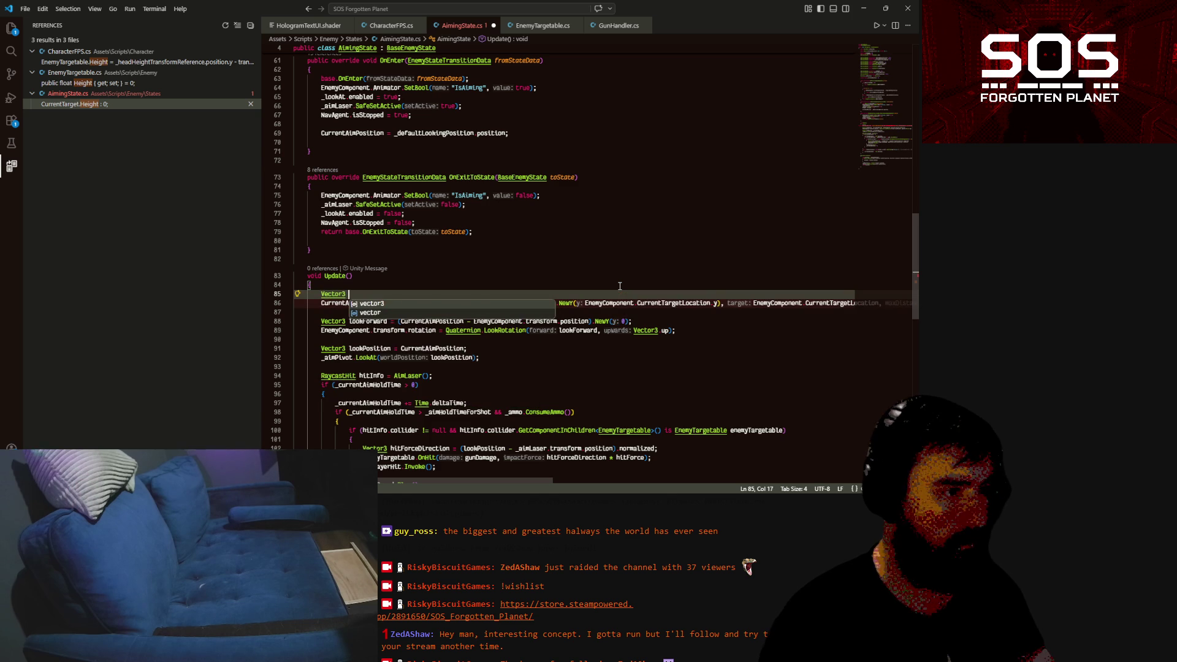
{"action": "type", "text": "Enemy"}
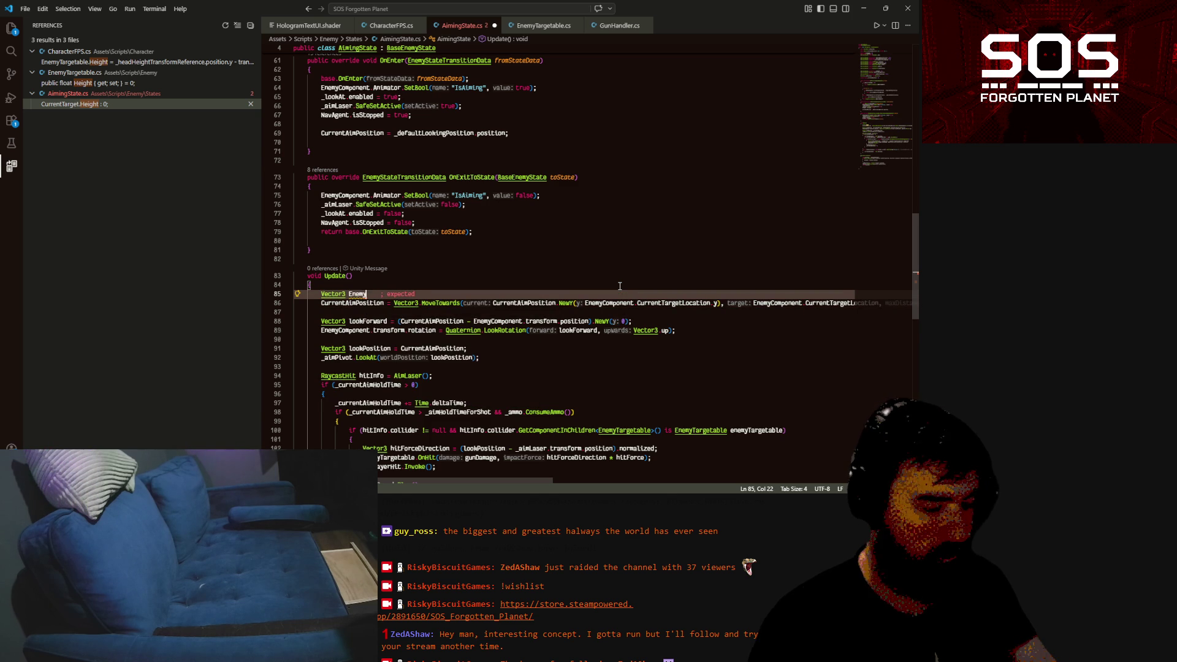
{"action": "type", "text": "Component"}
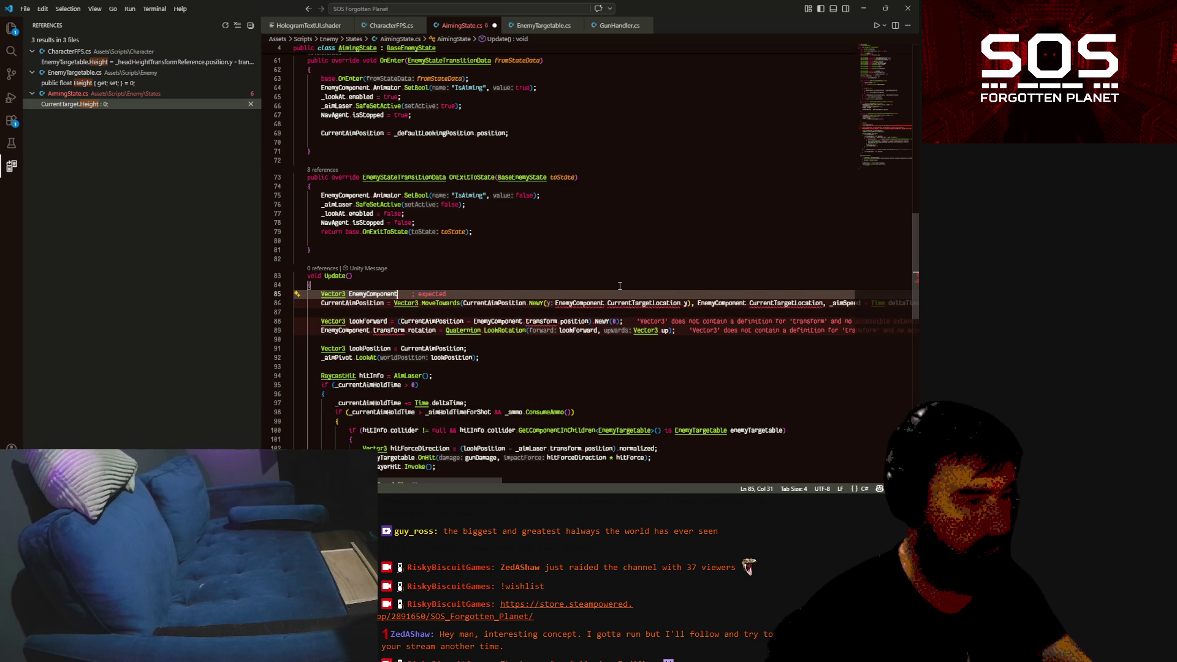
{"action": "key", "text": "BackSpace"}
{"action": "key", "text": "BackSpace"}
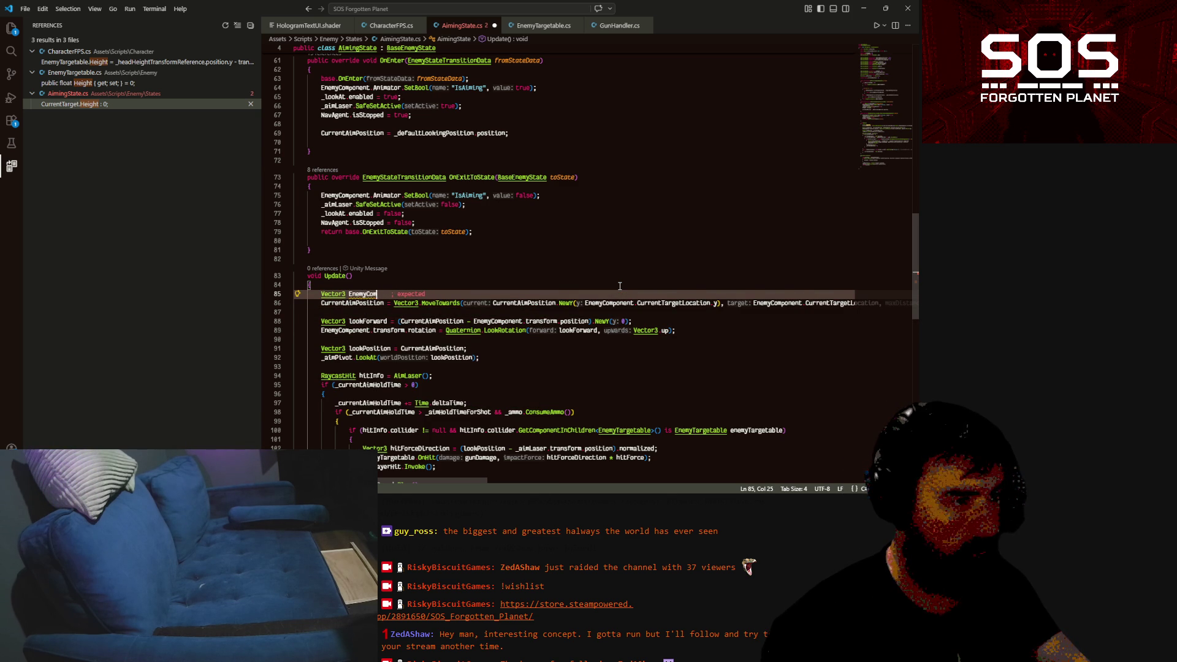
{"action": "key", "text": "BackSpace"}
{"action": "type", "text": "Head"}
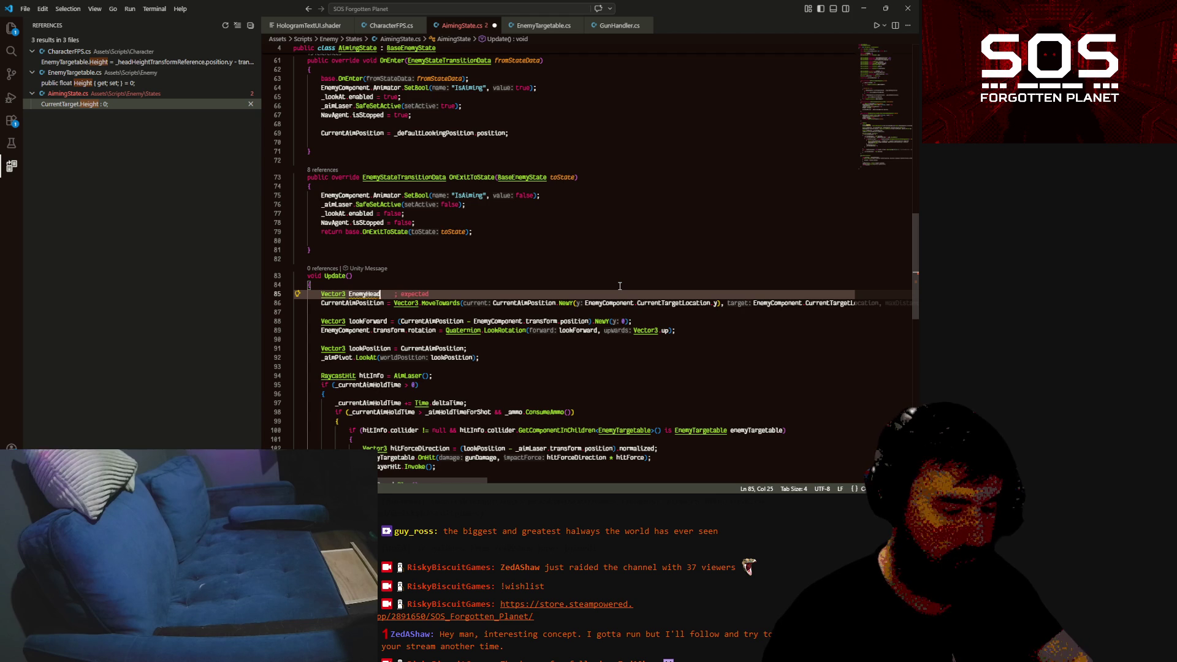
{"action": "type", "text": "Location = ene"}
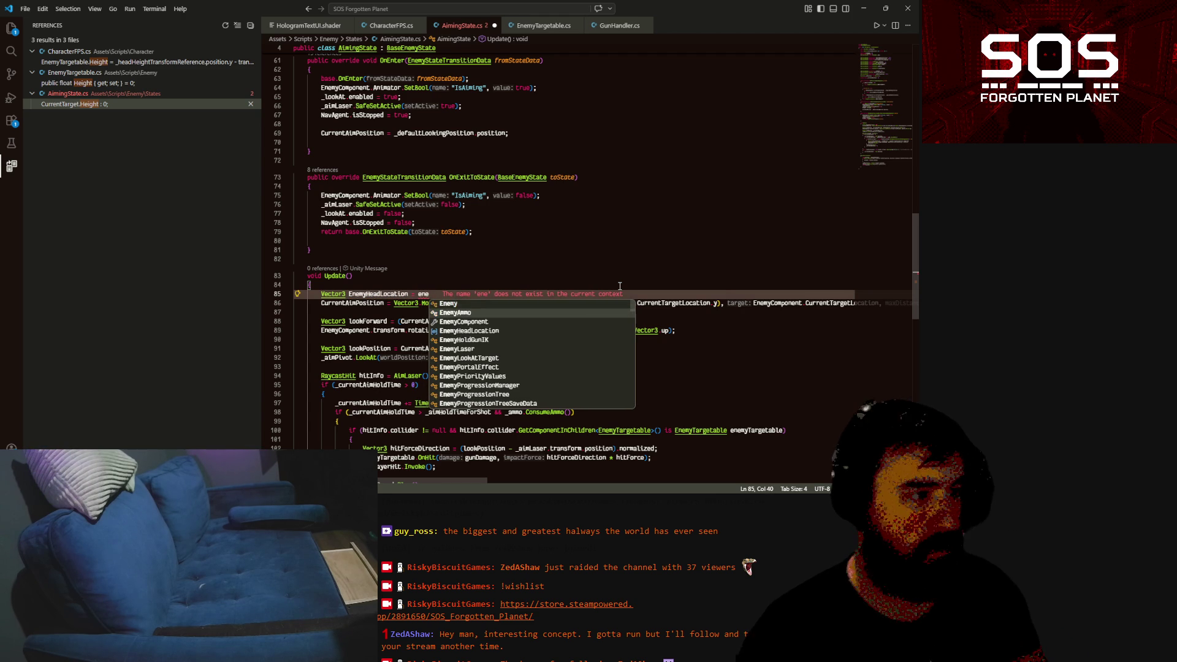
{"action": "key", "text": "Down"}
{"action": "key", "text": "Down"}
{"action": "key", "text": "Tab"}
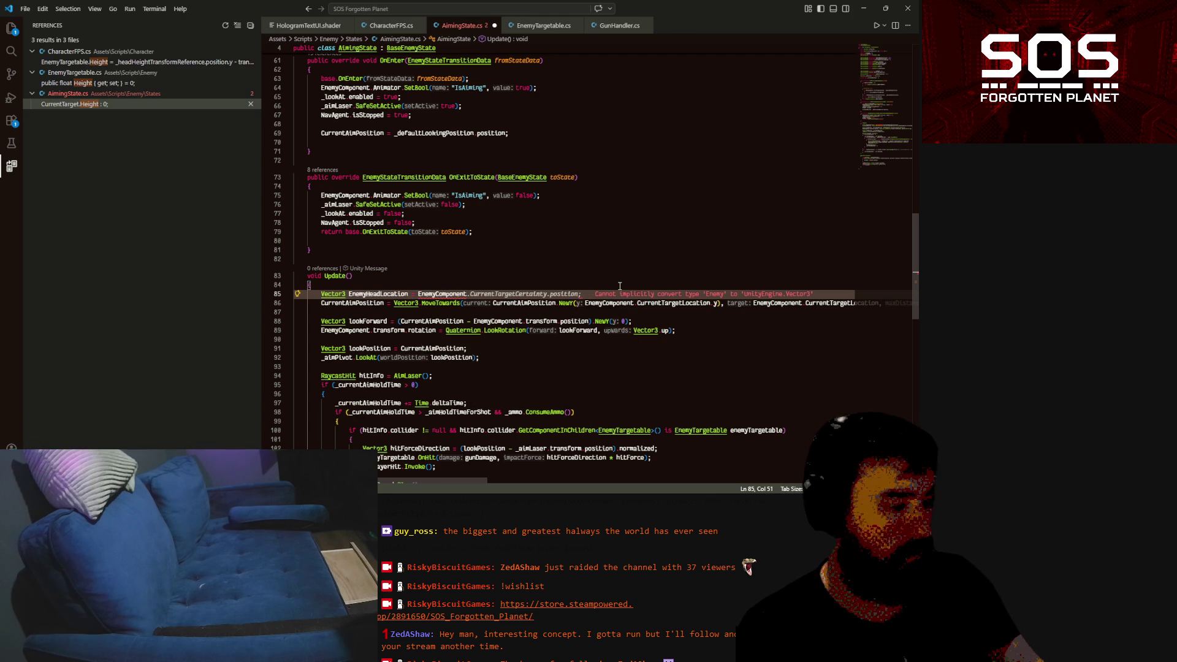
{"action": "type", "text": "."}
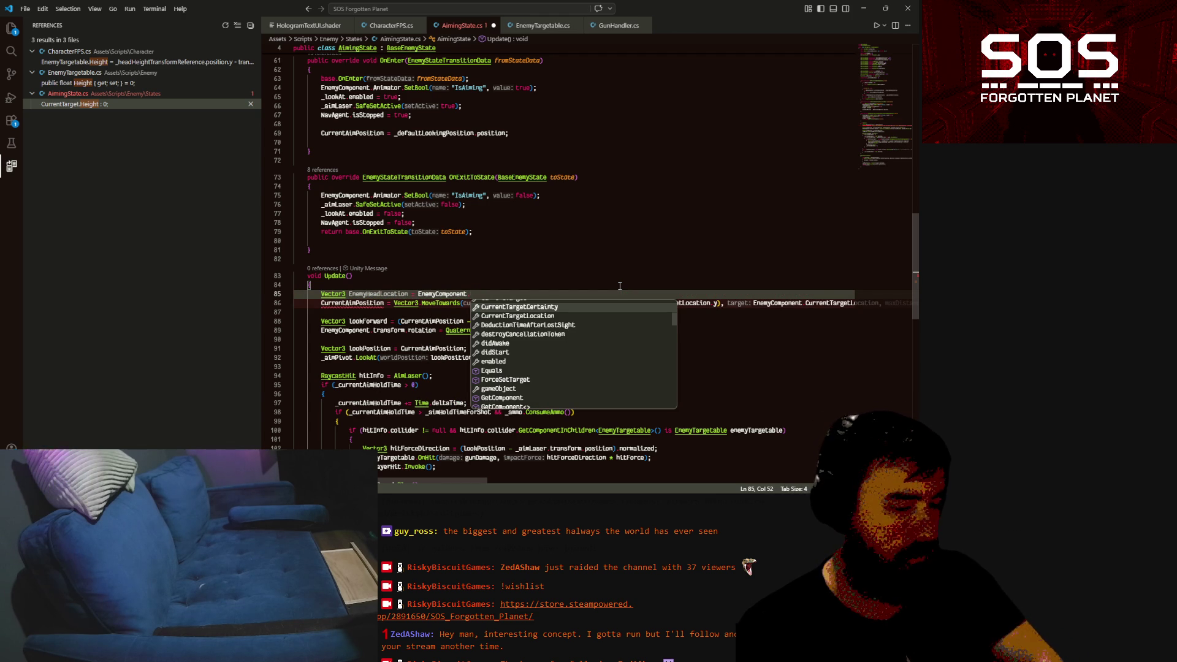
{"action": "key", "text": "Escape"}
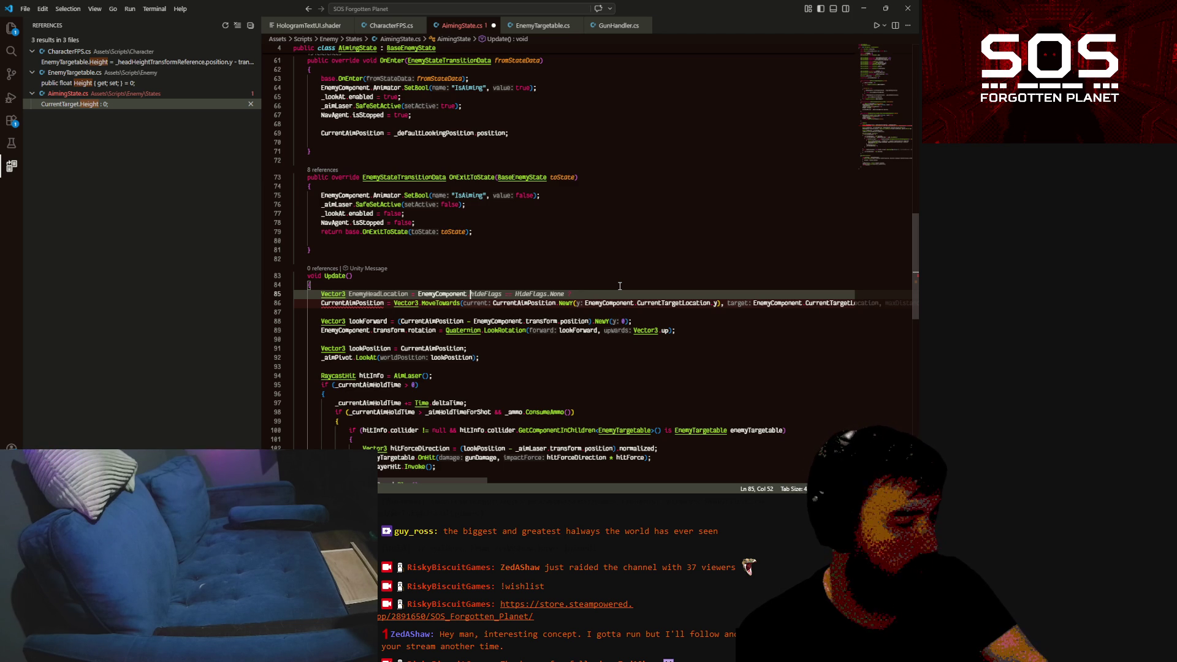
Check HeadLocation in EnemyTargetable.cs, then undo the unfinished AimingState edits
{"action": "left_click", "coordinate": [545, 26]}
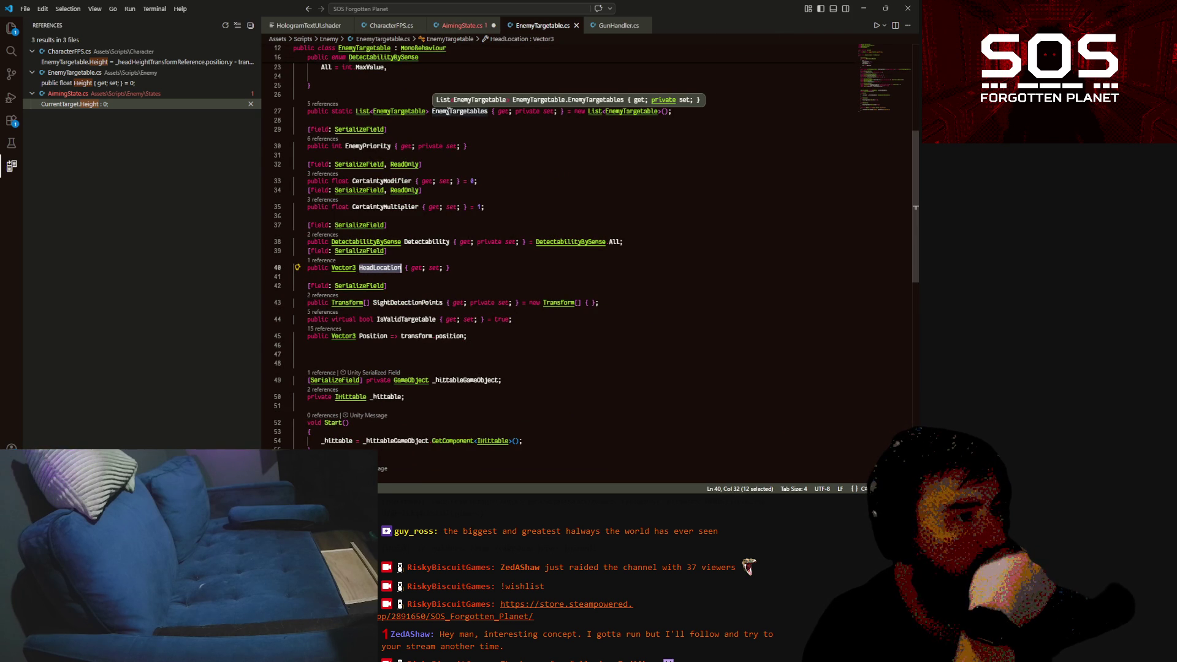
{"action": "scroll", "coordinate": [464, 337], "scroll_direction": "up", "scroll_amount": 2}
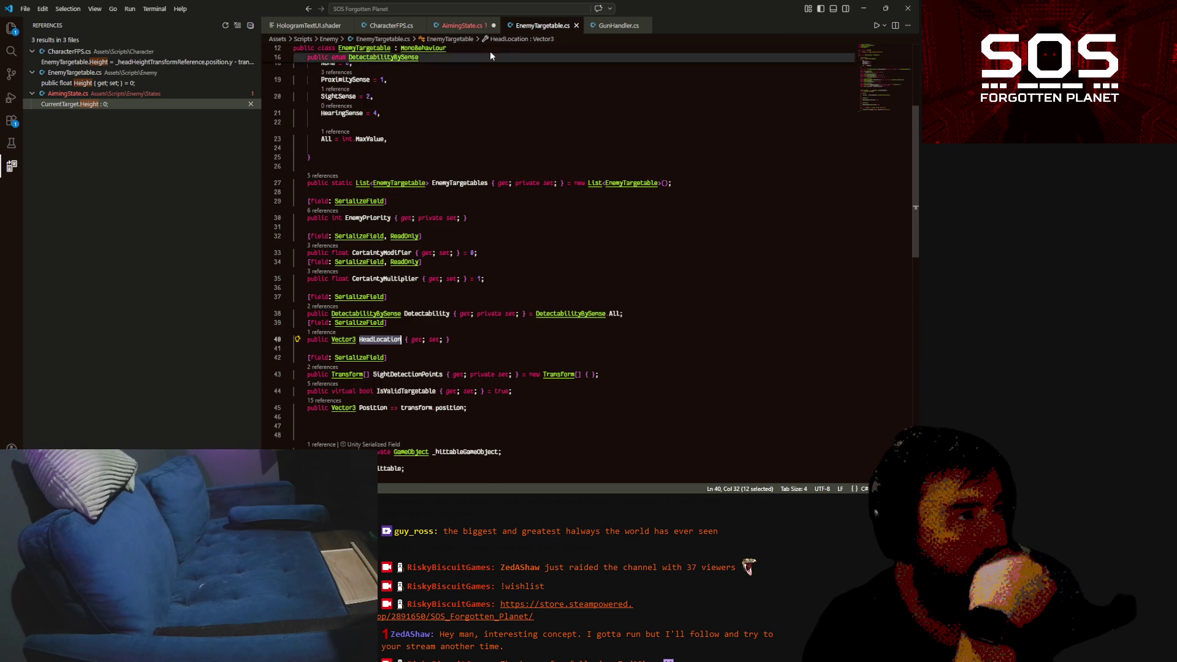
{"action": "key", "text": "ctrl+Tab"}
{"action": "key", "text": "ctrl+z"}
{"action": "key", "text": "ctrl+z"}
{"action": "key", "text": "ctrl+z"}
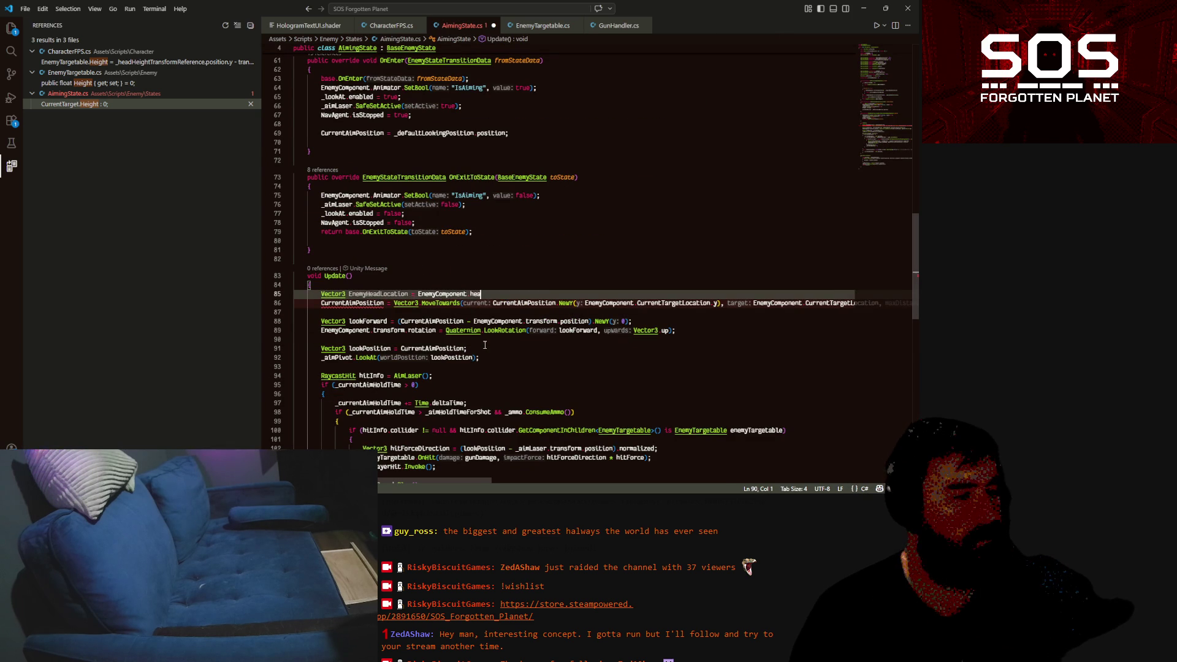
{"action": "key", "text": "ctrl+z"}
{"action": "key", "text": "ctrl+z"}
{"action": "key", "text": "ctrl+z"}
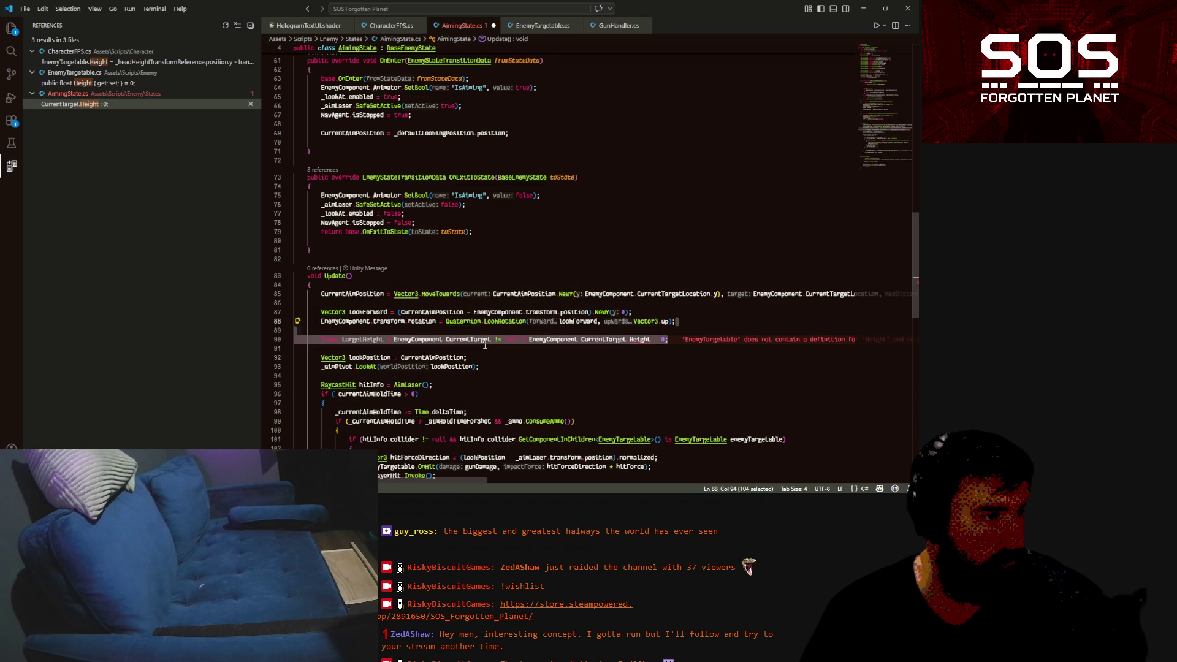
Insert blank lines right after Update's opening brace in AimingState.cs
{"action": "double_click", "coordinate": [487, 341]}
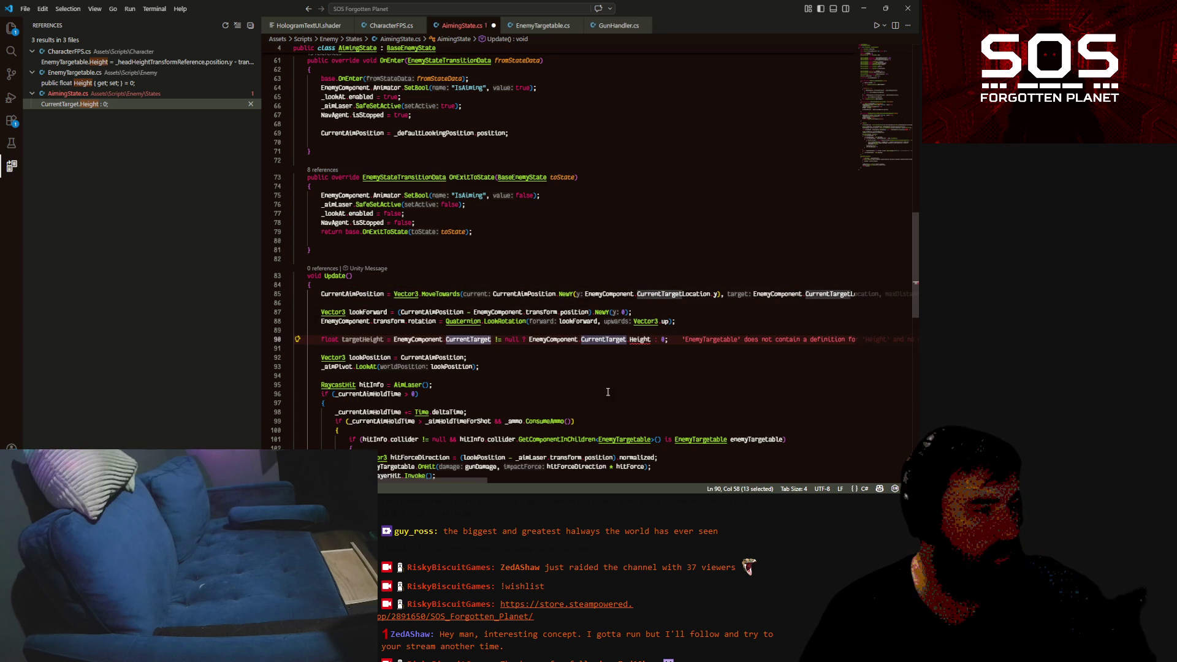
{"action": "left_click", "coordinate": [413, 285]}
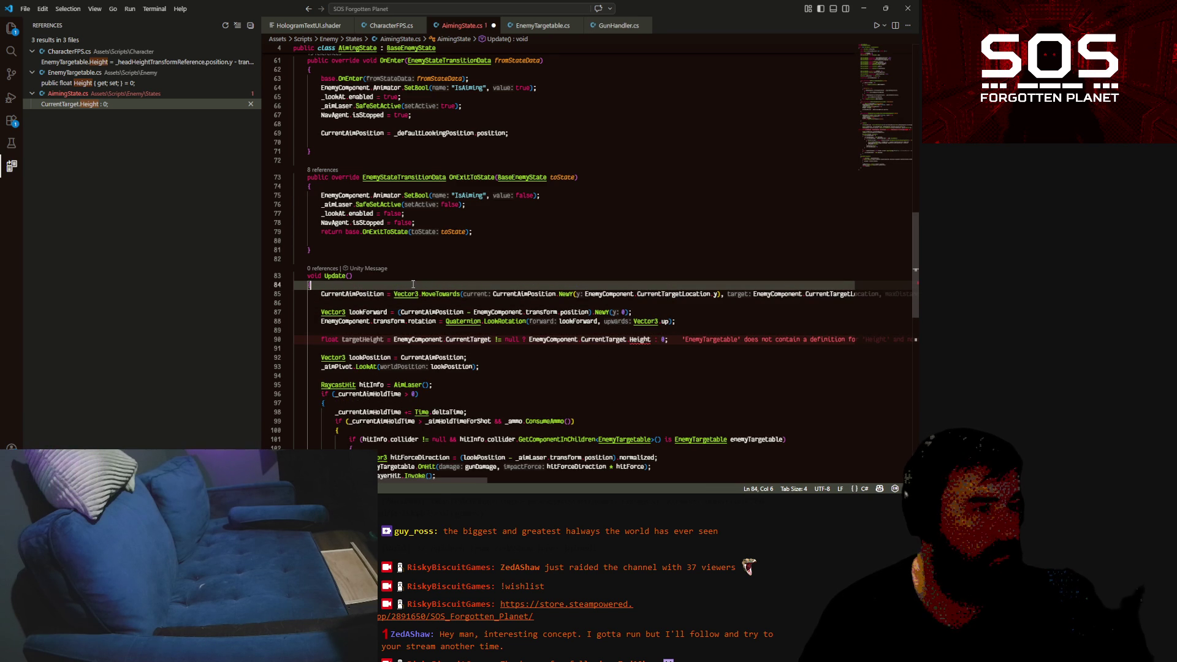
{"action": "key", "text": "Return"}
{"action": "key", "text": "Return"}
{"action": "key", "text": "Up"}
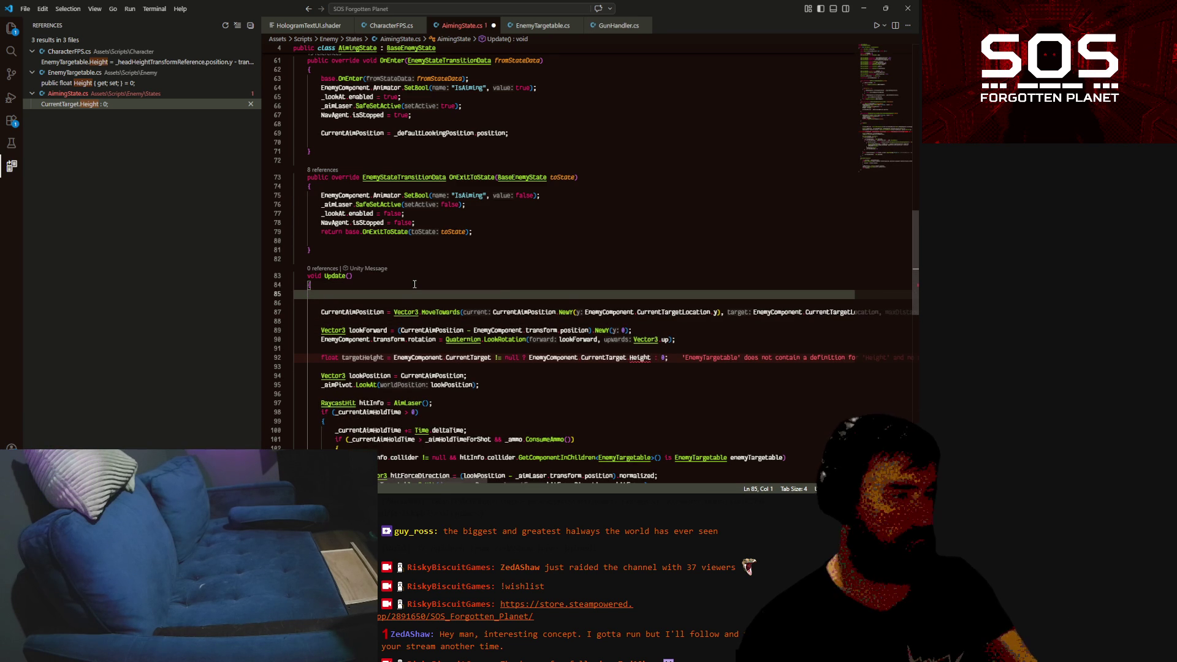
Paste the CurrentTarget null-check ternary into line 85 and change Height to HeadLocation
{"action": "key", "text": "Tab"}
{"action": "key", "text": "Tab"}
{"action": "key", "text": "Tab"}
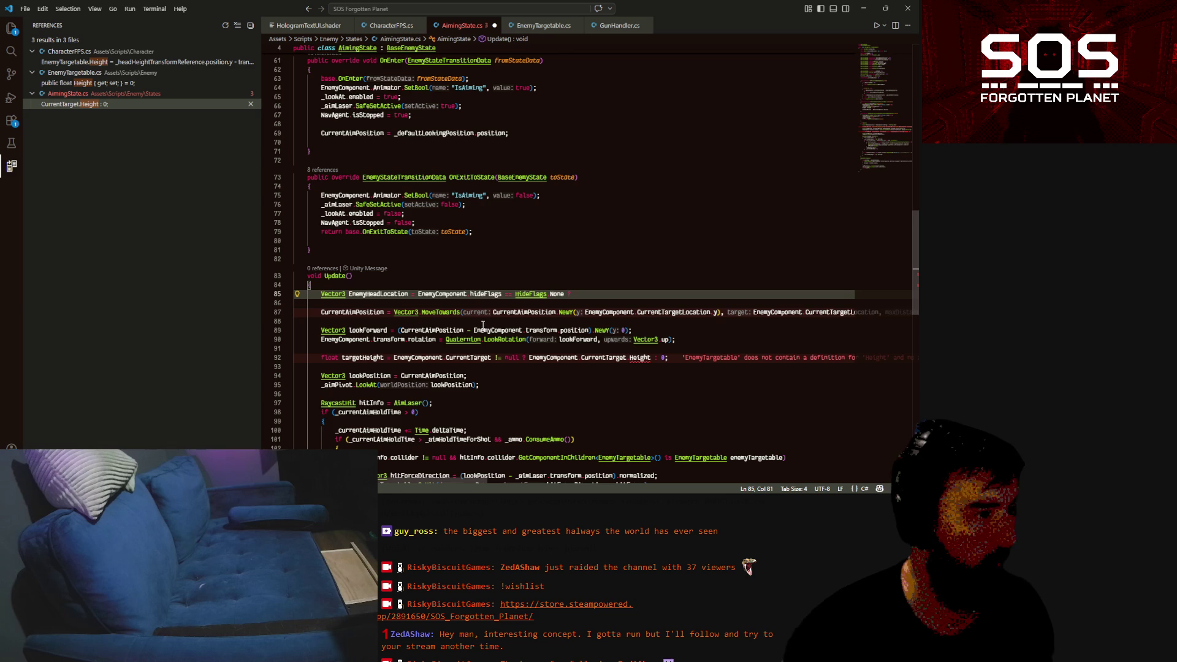
{"action": "mouse_move", "coordinate": [394, 357]}
{"action": "left_mouse_down"}
{"action": "mouse_move", "coordinate": [671, 358]}
{"action": "mouse_move", "coordinate": [646, 359]}
{"action": "left_mouse_up"}
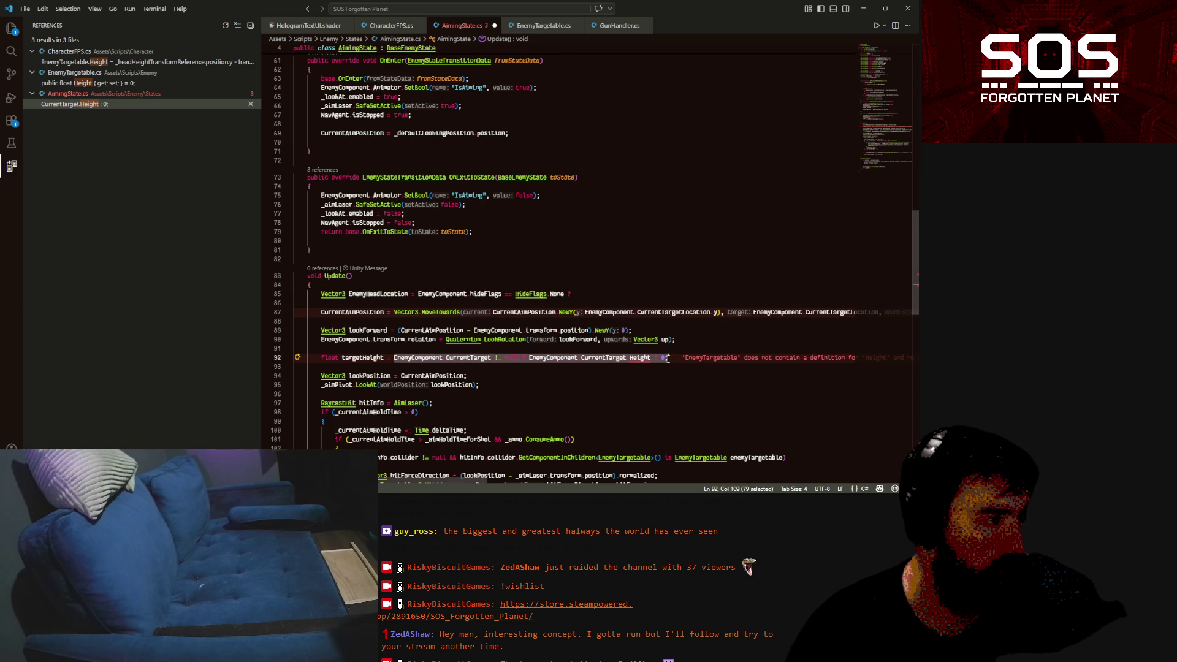
{"action": "key", "text": "ctrl+c"}
{"action": "left_click_drag", "start_coordinate": [418, 295], "coordinate": [571, 295]}
{"action": "key", "text": "ctrl+v"}
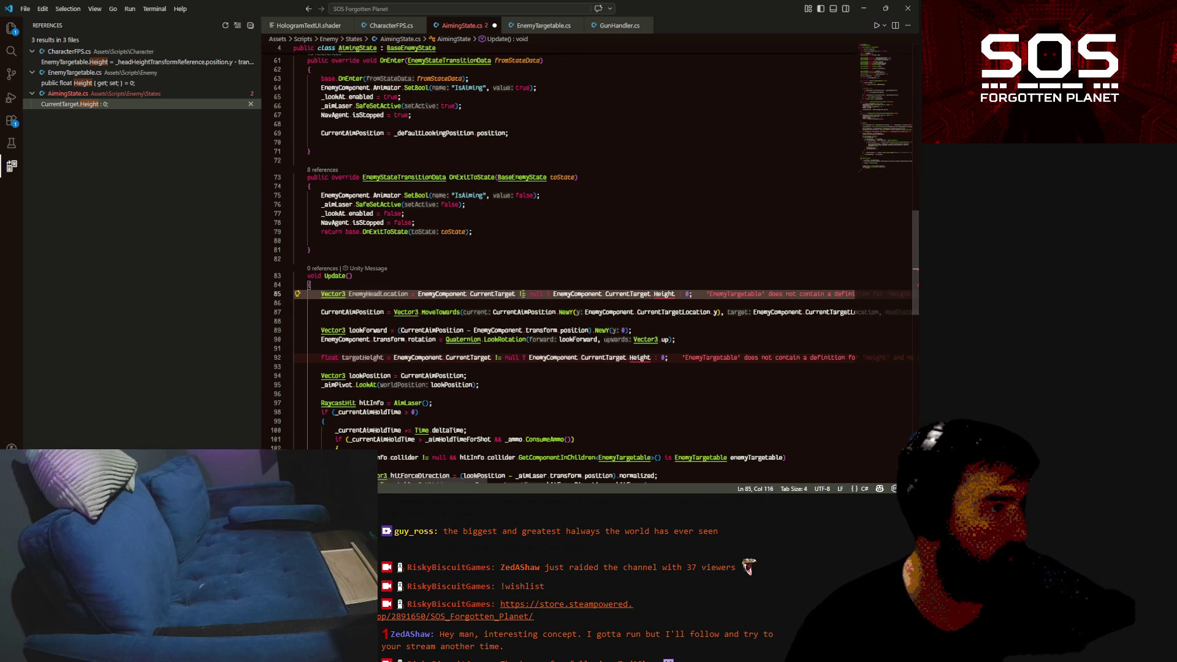
{"action": "double_click", "coordinate": [662, 294]}
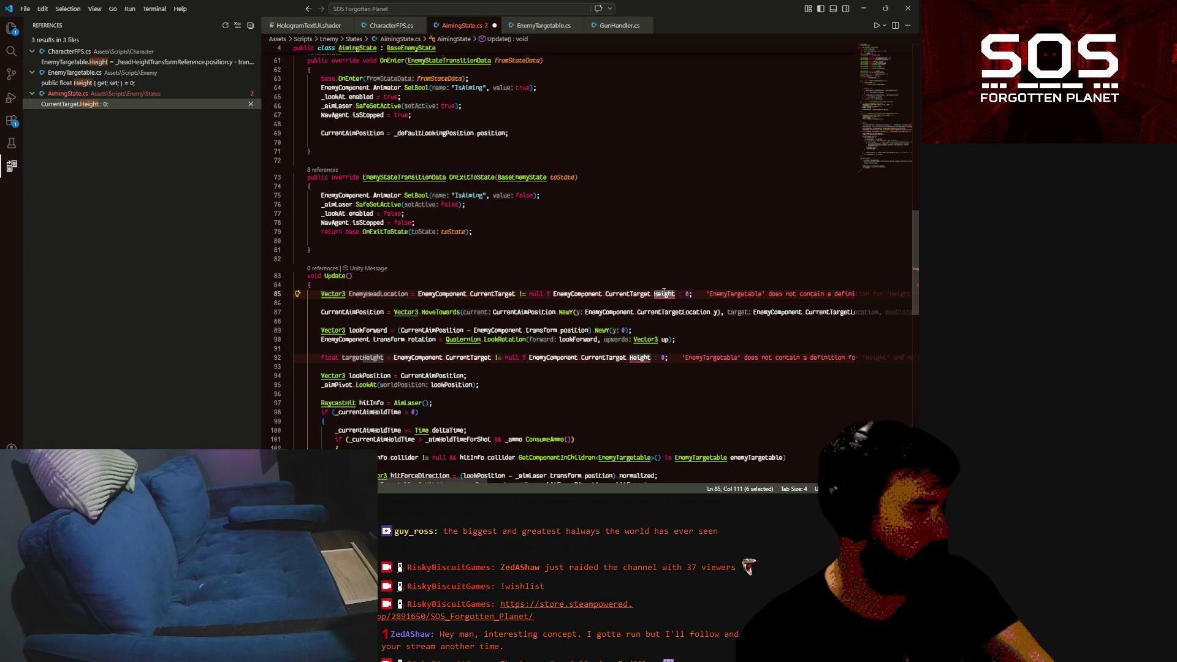
{"action": "type", "text": "Head"}
{"action": "key", "text": "Tab"}
Remove the trailing 0 fallback, leaving the fallback value empty
{"action": "left_click", "coordinate": [710, 294]}
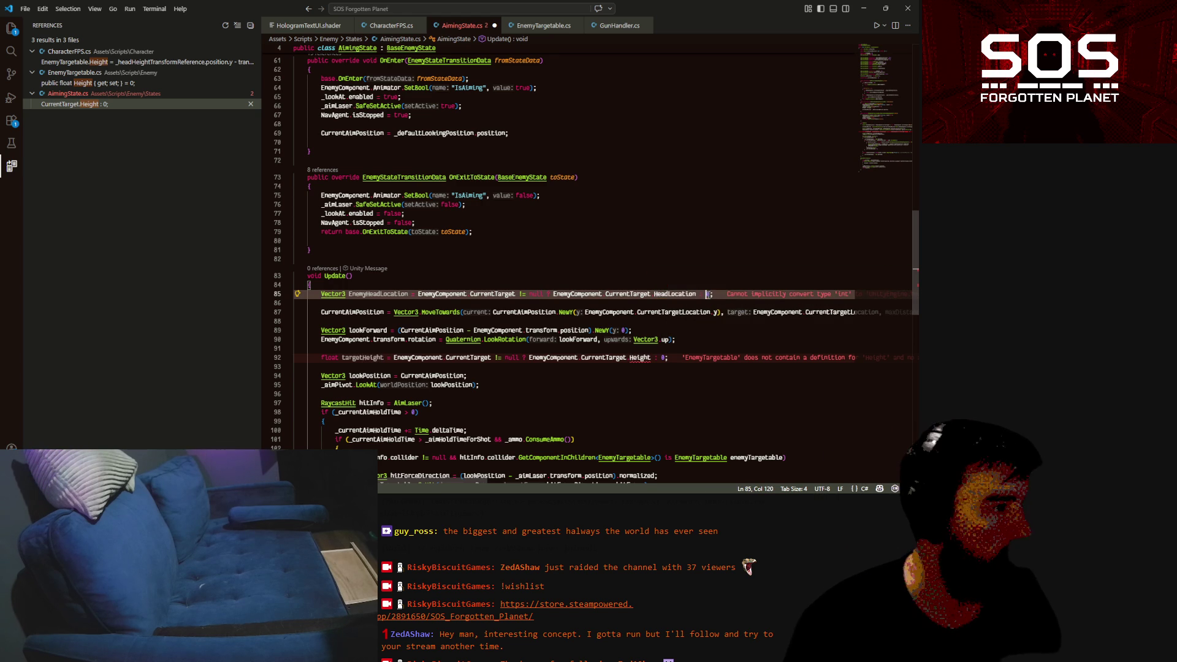
{"action": "key", "text": "BackSpace"}
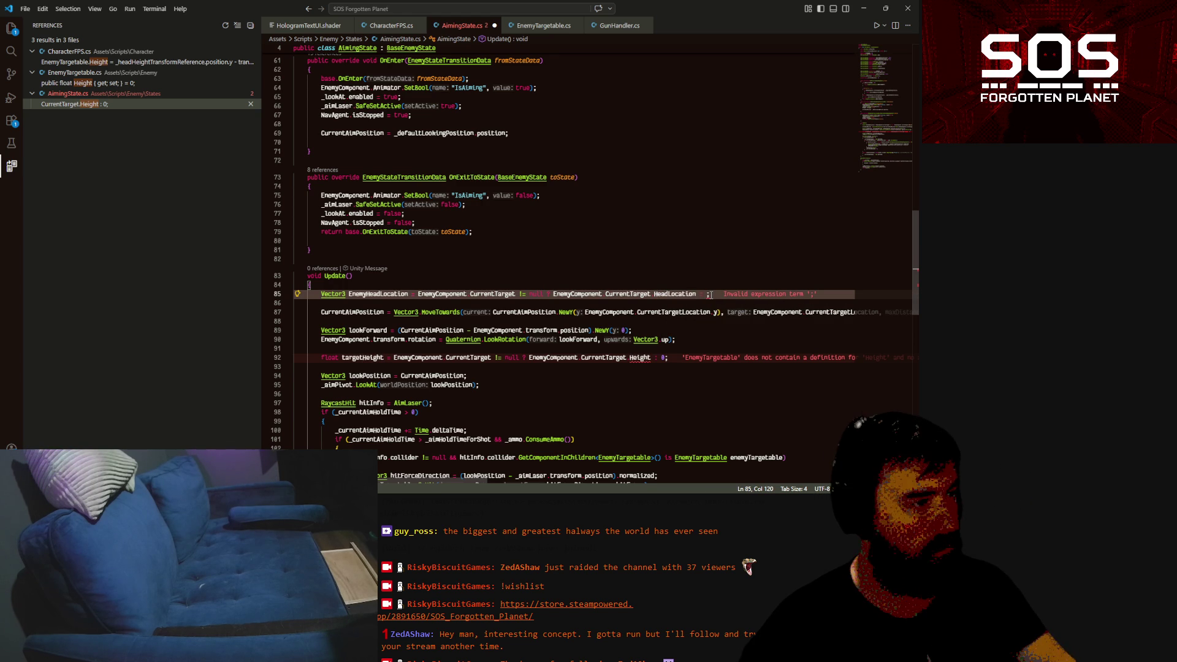
{"action": "type", "text": "Enr"}
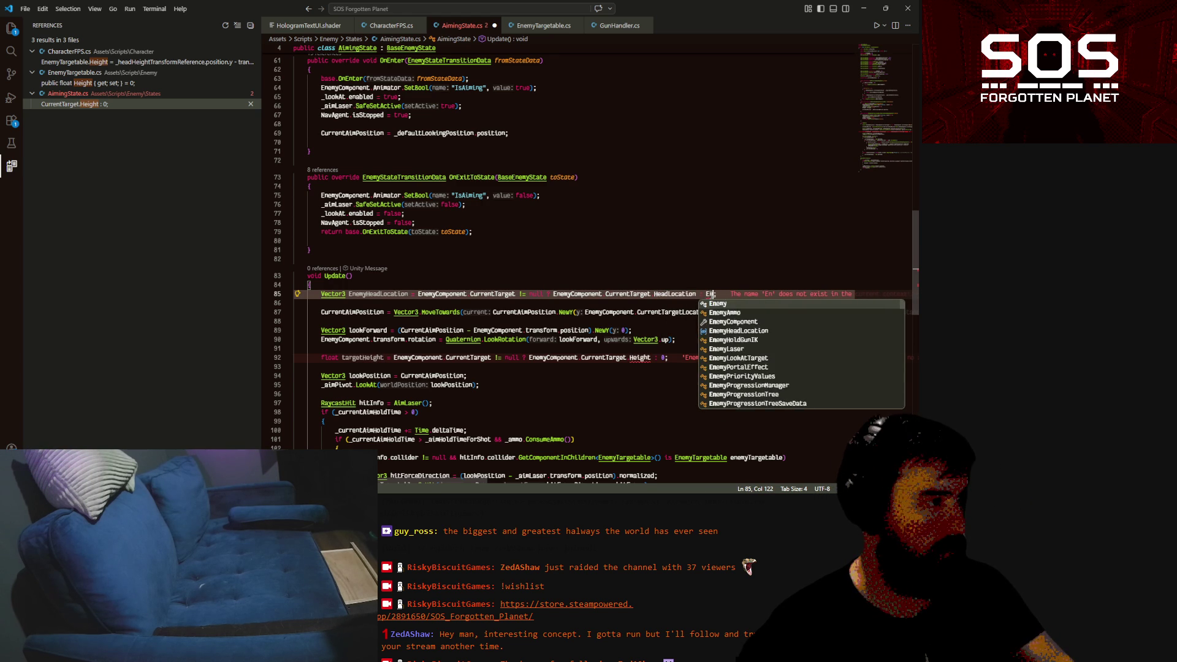
{"action": "key", "text": "BackSpace"}
{"action": "type", "text": "e"}
{"action": "key", "text": "Down"}
{"action": "key", "text": "Tab"}
{"action": "type", "text": "."}
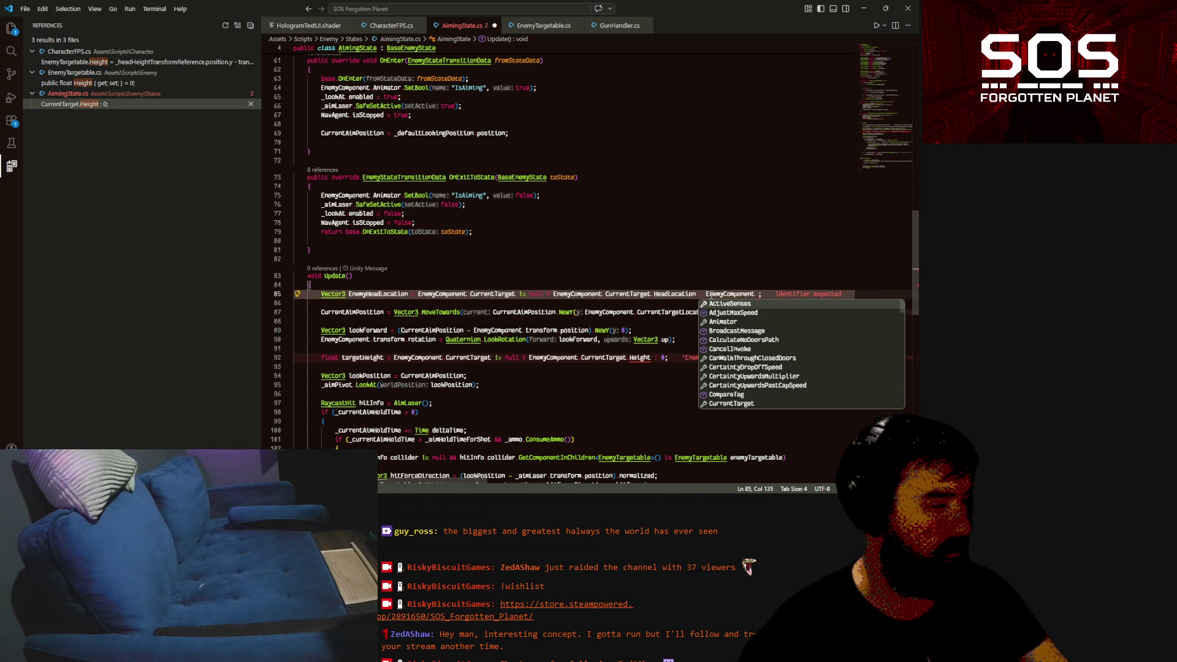
{"action": "key", "text": "BackSpace"}
{"action": "key", "text": "BackSpace"}
{"action": "key", "text": "BackSpace"}
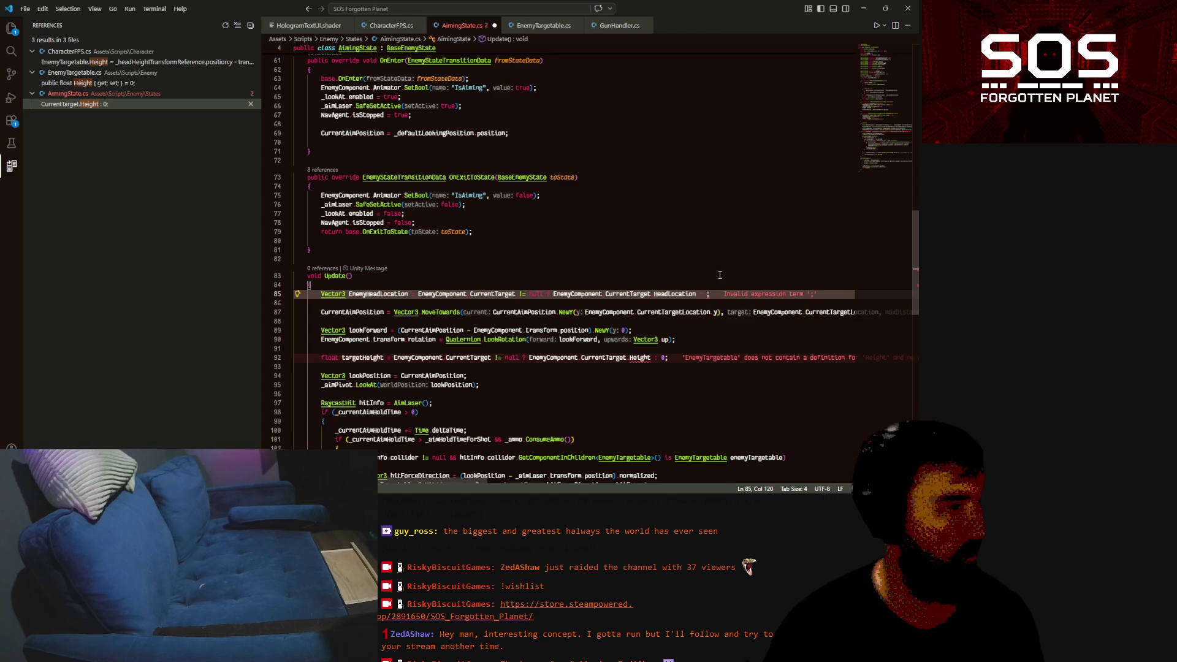
Use CurrentAimPosition as the fallback and rename the variable to enemyHeadLocation
{"action": "double_click", "coordinate": [365, 312]}
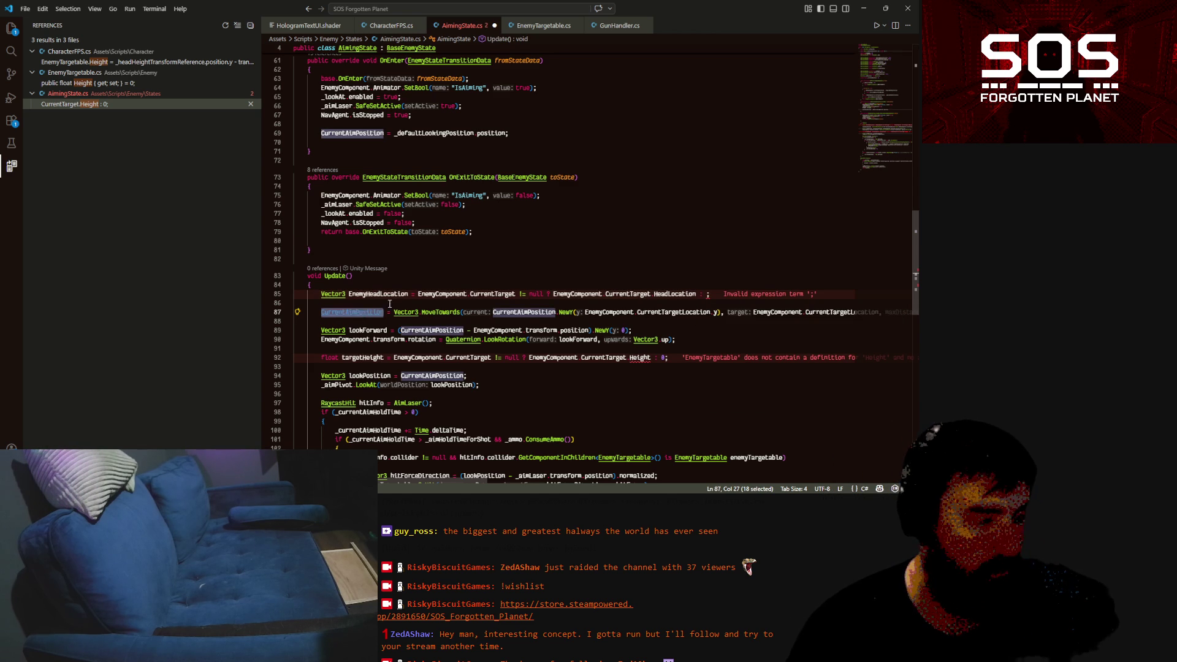
{"action": "left_click", "coordinate": [706, 295]}
{"action": "key", "text": "ctrl+v"}
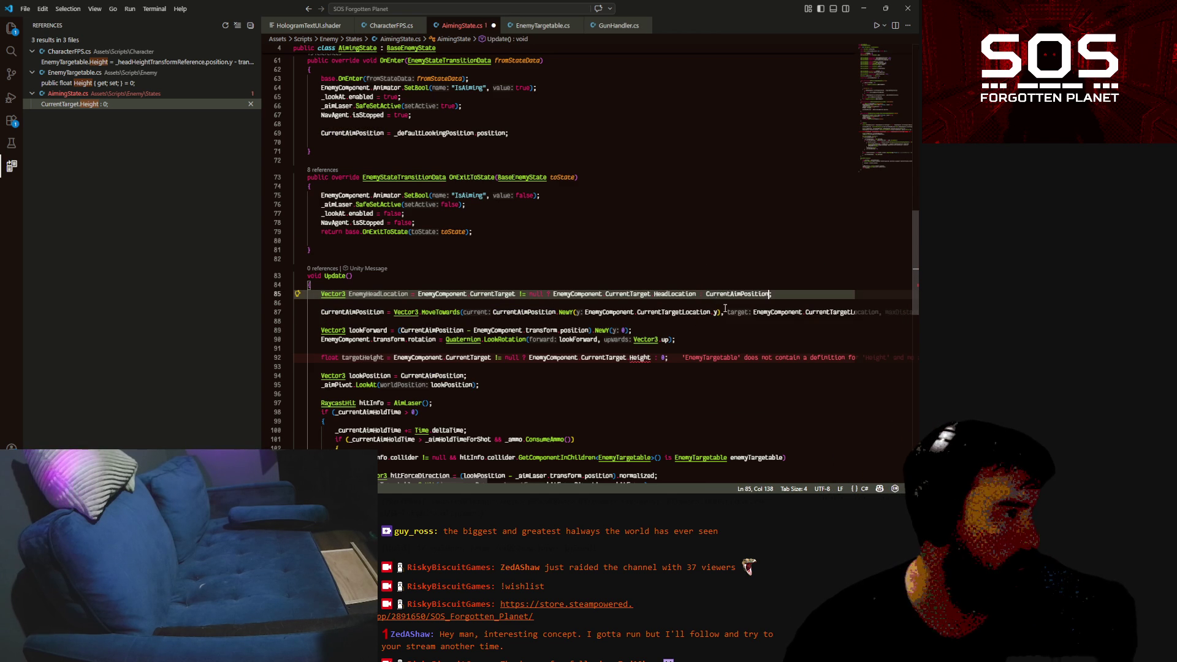
{"action": "left_click", "coordinate": [352, 295]}
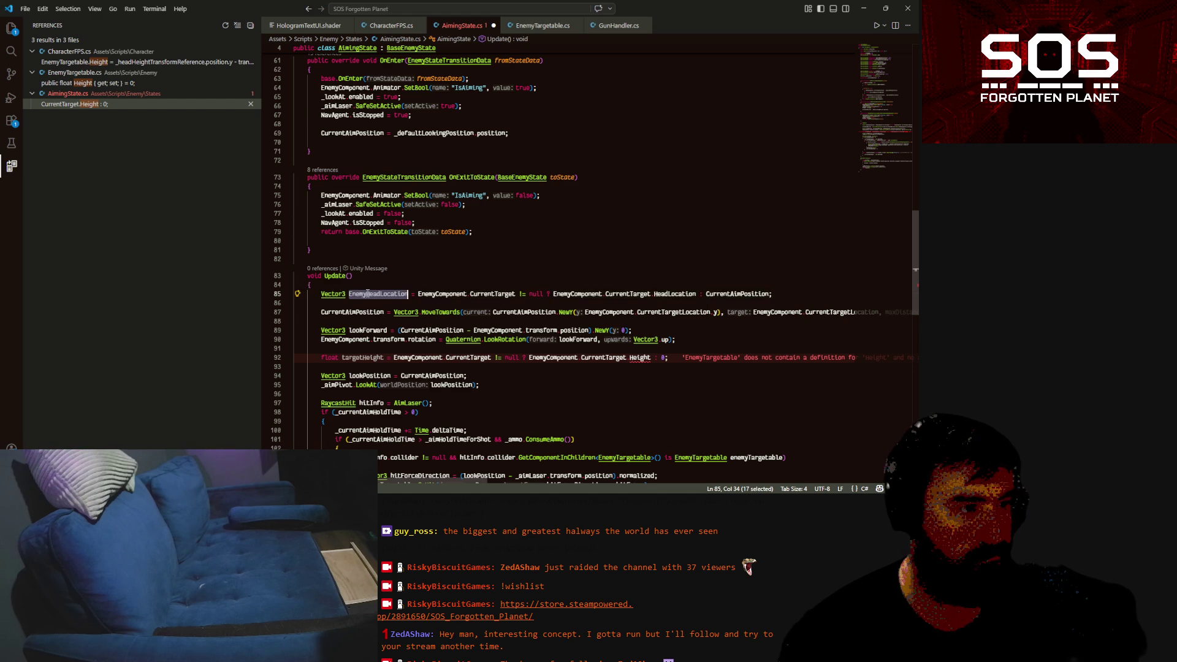
{"action": "key", "text": "BackSpace"}
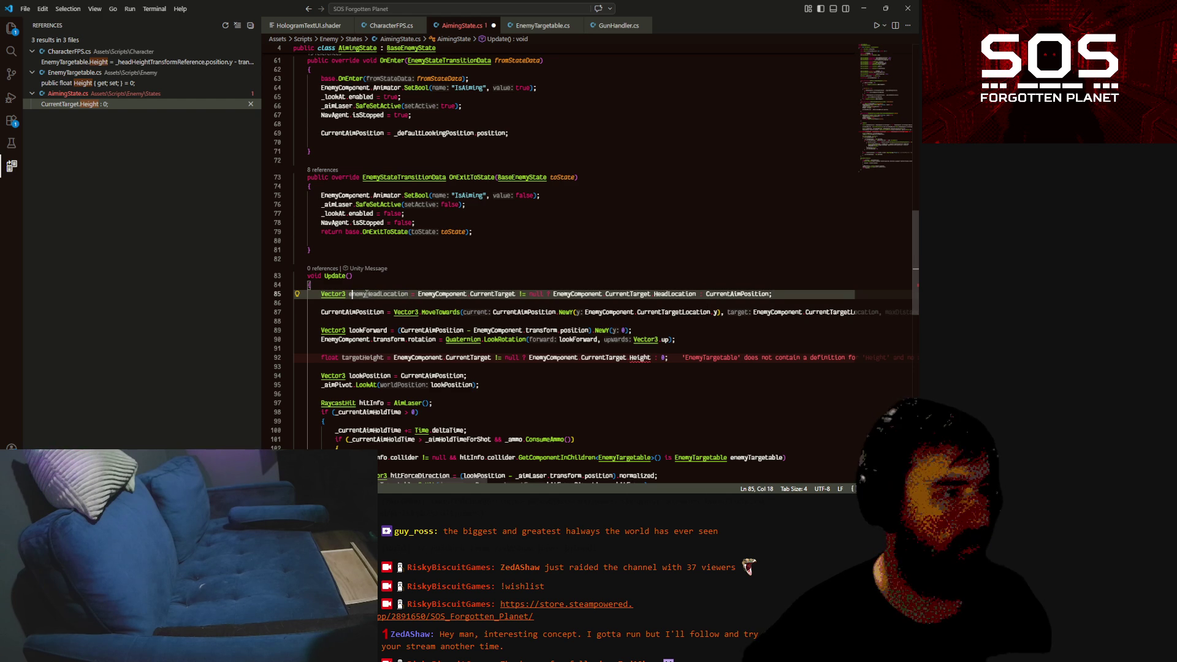
{"action": "type", "text": "e"}
Replace EnemyComponent.CurrentTargetLocation with enemyHeadLocation in the y-value and move-target arguments
{"action": "double_click", "coordinate": [368, 295]}
{"action": "key", "text": "ctrl+c"}
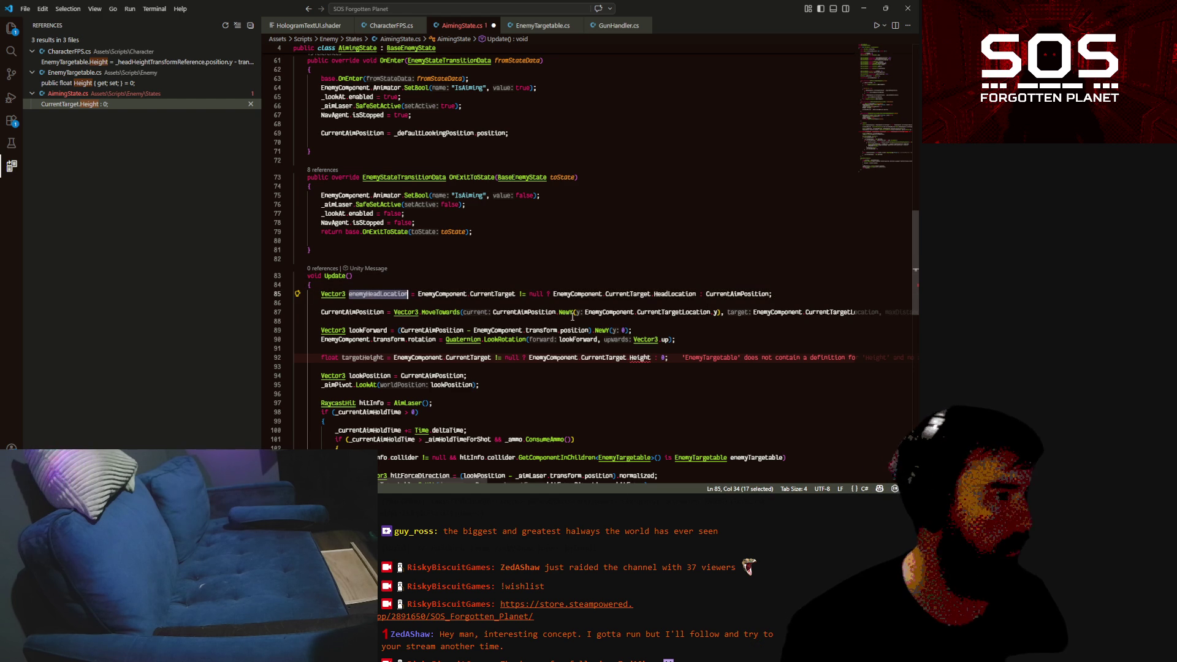
{"action": "left_click_drag", "start_coordinate": [584, 312], "coordinate": [700, 312]}
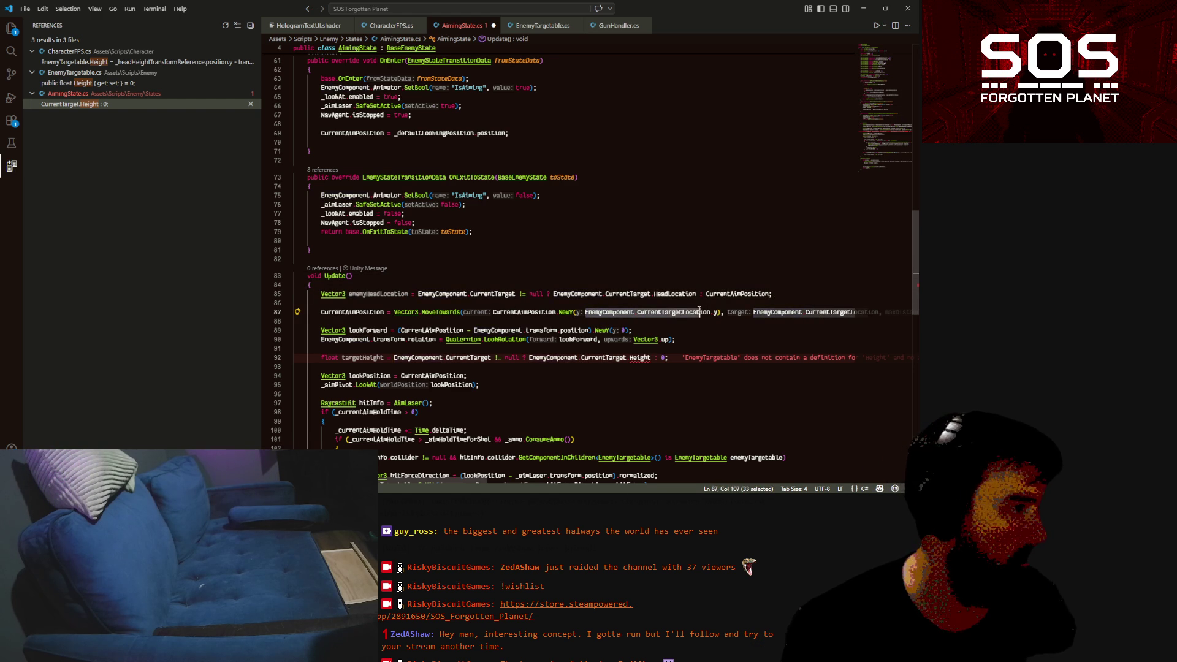
{"action": "key", "text": "ctrl+v"}
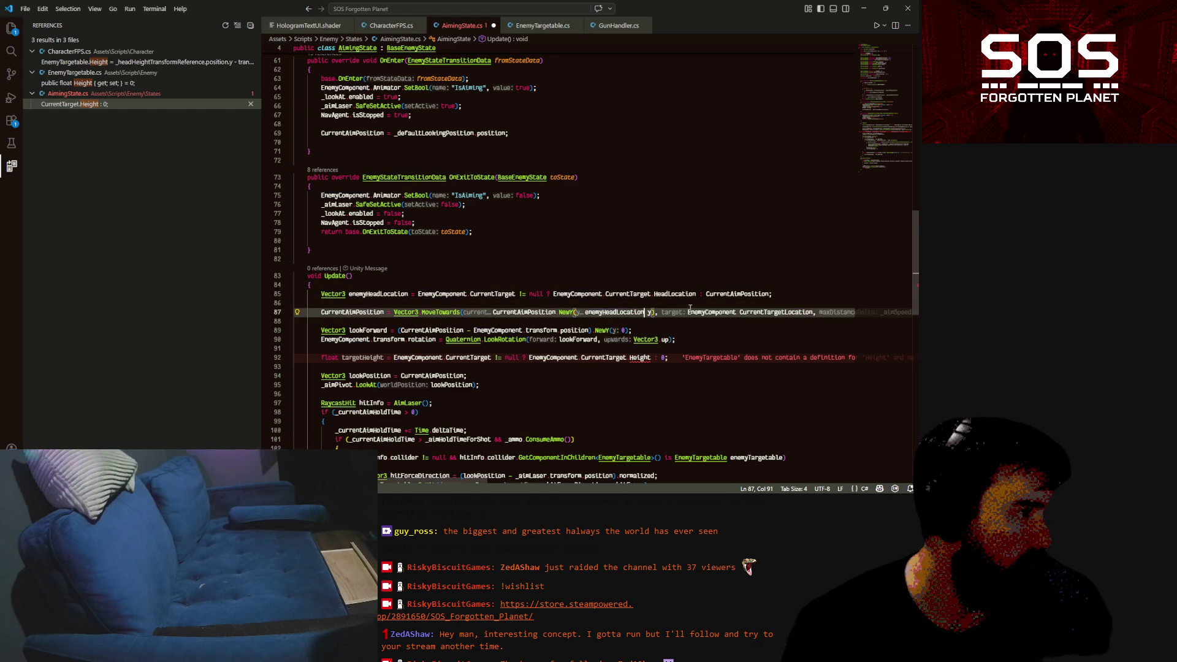
{"action": "key", "text": "Up"}
{"action": "left_click_drag", "start_coordinate": [688, 312], "coordinate": [813, 312]}
{"action": "key", "text": "ctrl+v"}
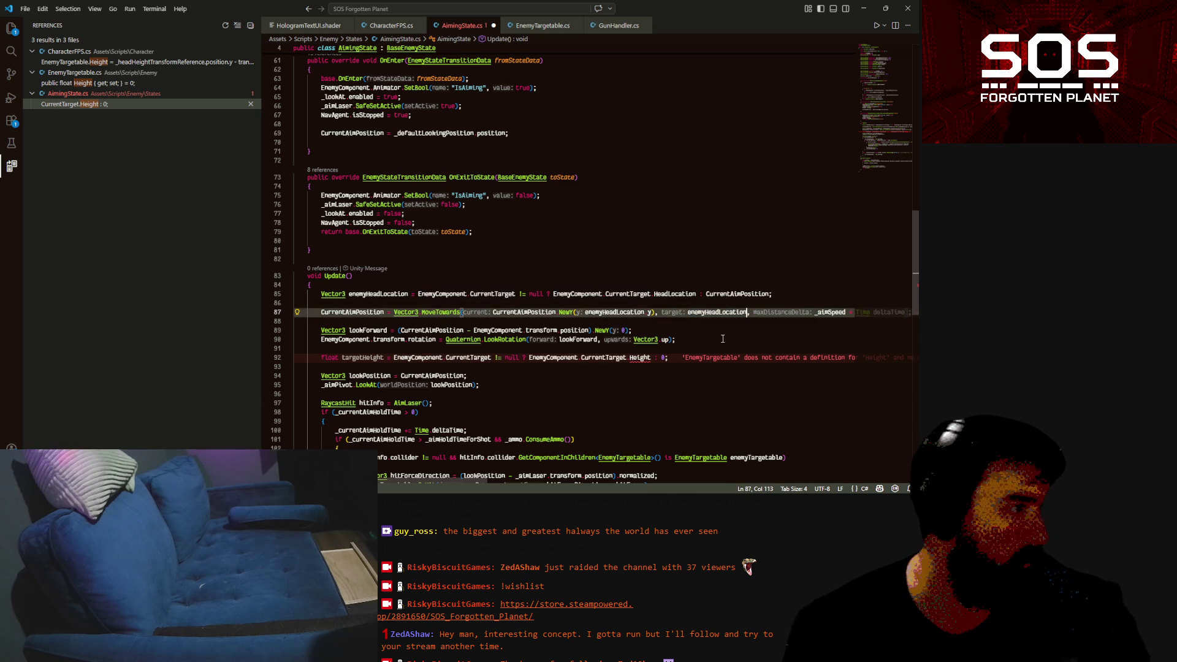
{"action": "key", "text": "Down"}
{"action": "key", "text": "Down"}
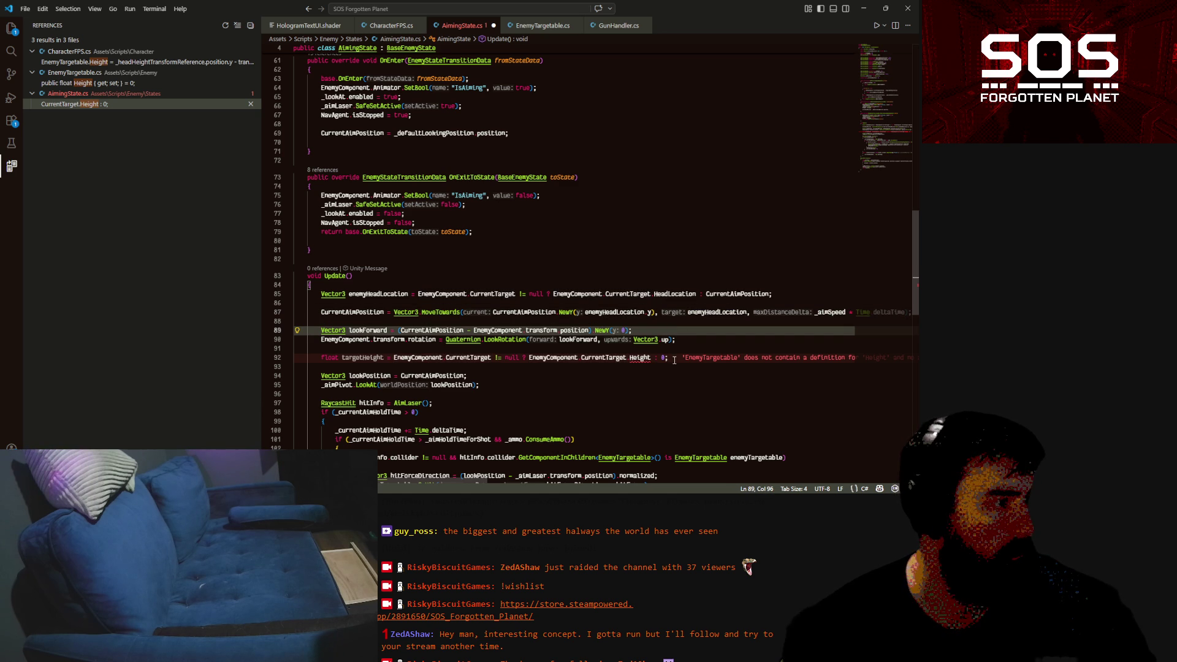
Delete the targetHeight line and save AimingState.cs
{"action": "left_click_drag", "start_coordinate": [674, 361], "coordinate": [676, 350]}
{"action": "key", "text": "Delete"}
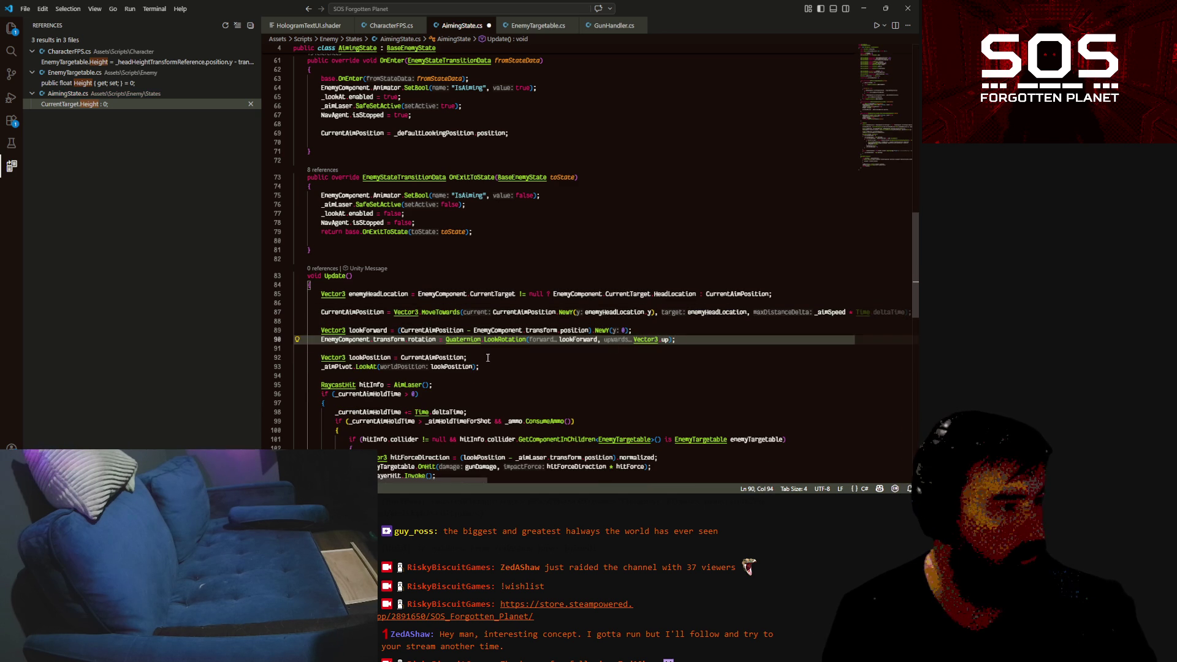
{"action": "left_click", "coordinate": [488, 357]}
{"action": "scroll", "coordinate": [489, 407], "scroll_direction": "down", "scroll_amount": 3}
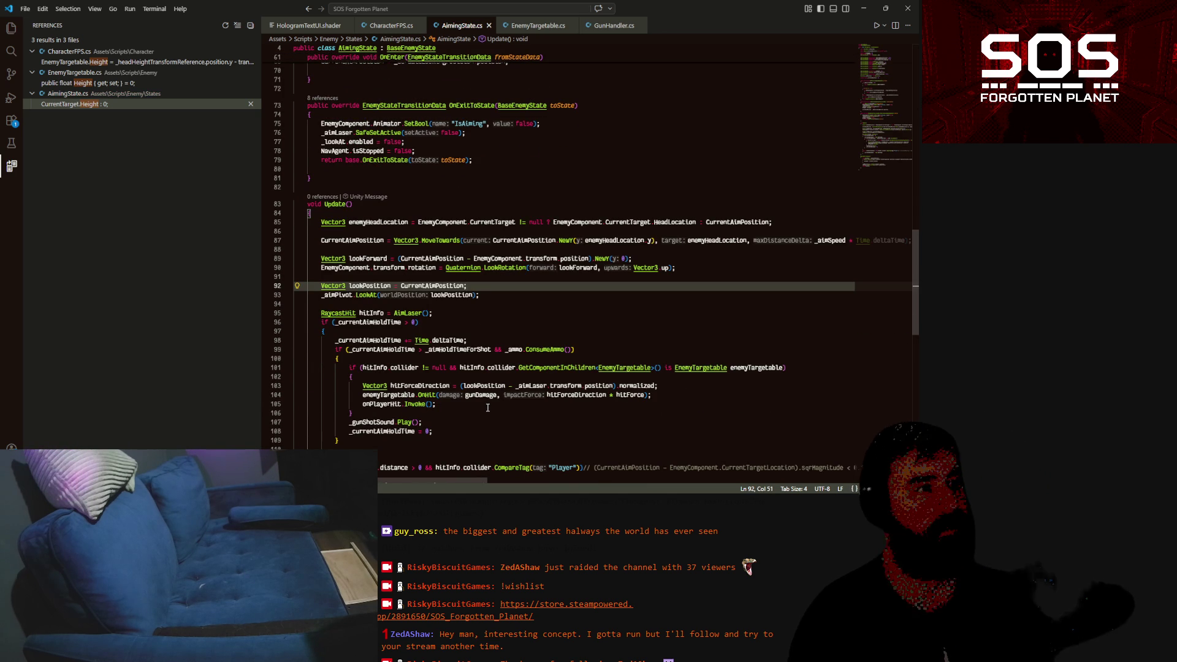
{"action": "key", "text": "ctrl+s"}
Back in Unity, exit Play mode and clear the previous Project search term
{"action": "key", "text": "alt+Tab"}
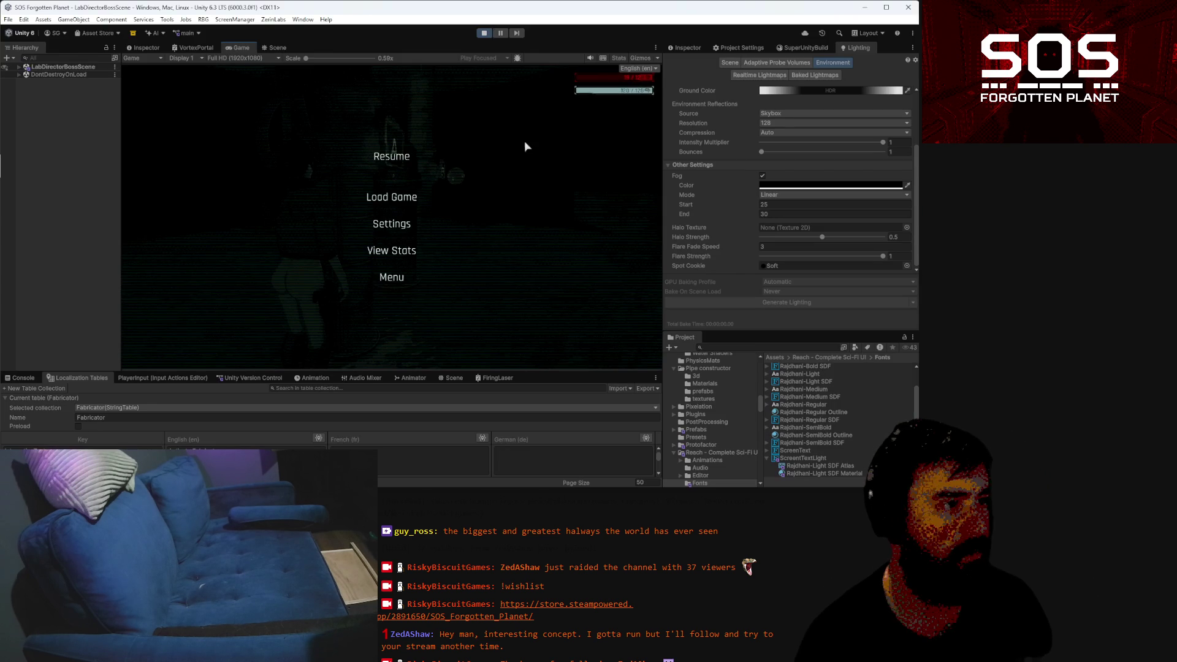
{"action": "left_click", "coordinate": [484, 33]}
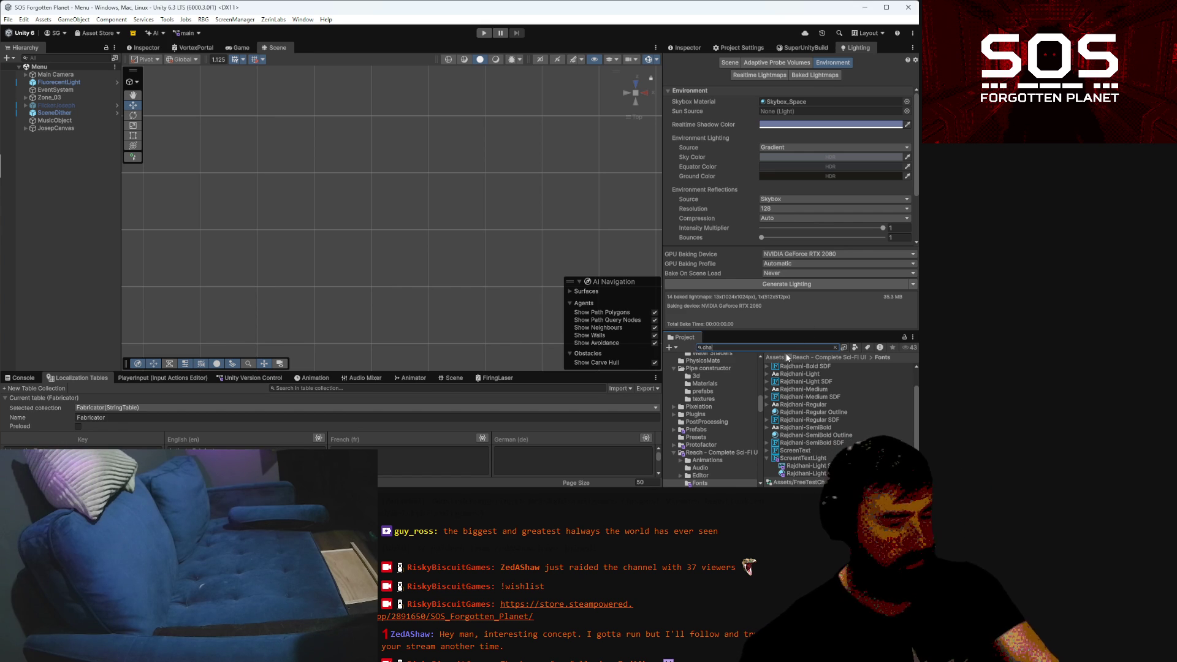
{"action": "type", "text": "chara"}
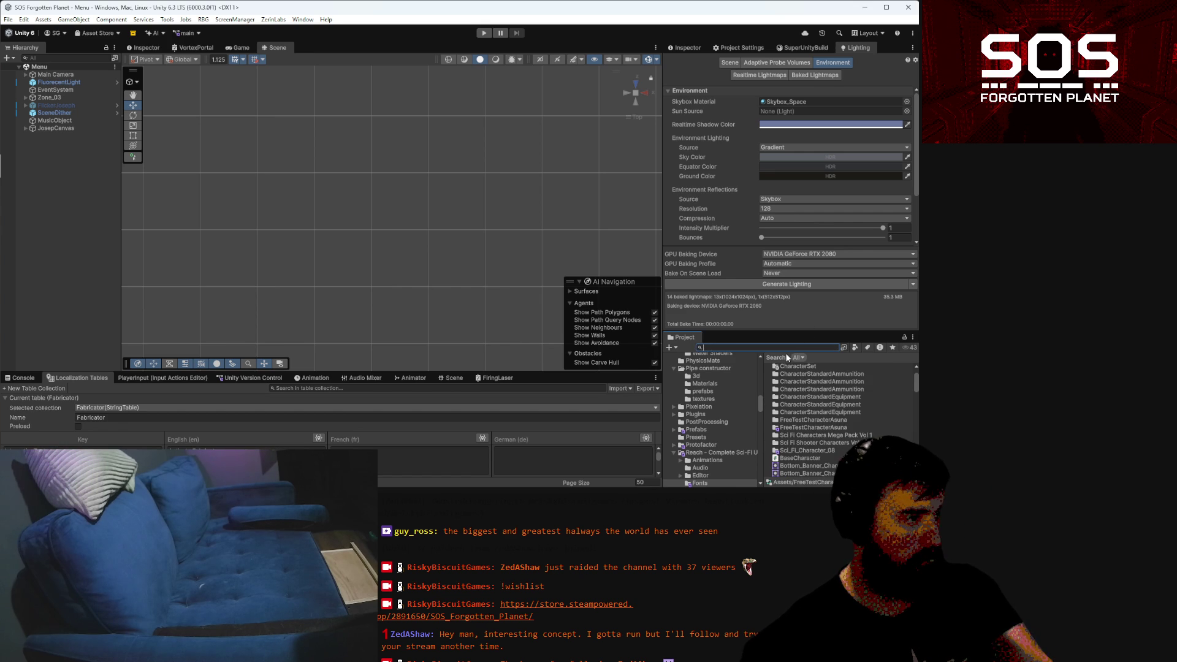
{"action": "key", "text": "BackSpace"}
{"action": "key", "text": "BackSpace"}
{"action": "key", "text": "BackSpace"}
Search the Project for 'fps' and open the FPSPlayer prefab
{"action": "type", "text": "fps"}
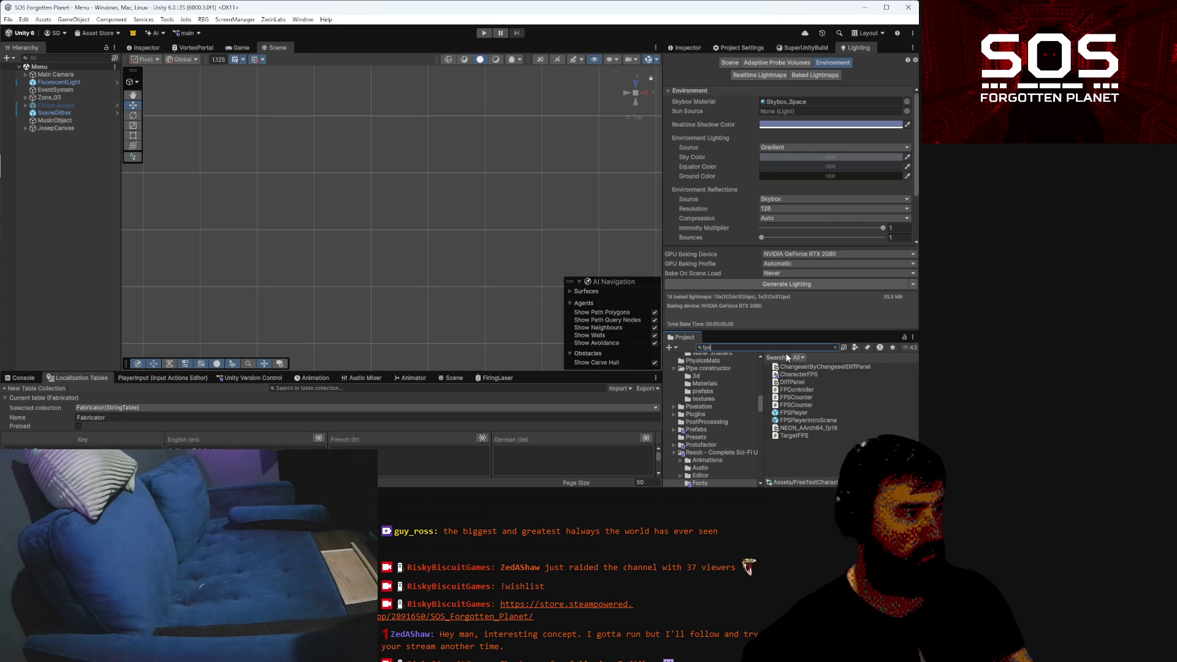
{"action": "left_click", "coordinate": [800, 390]}
{"action": "double_click", "coordinate": [799, 389]}
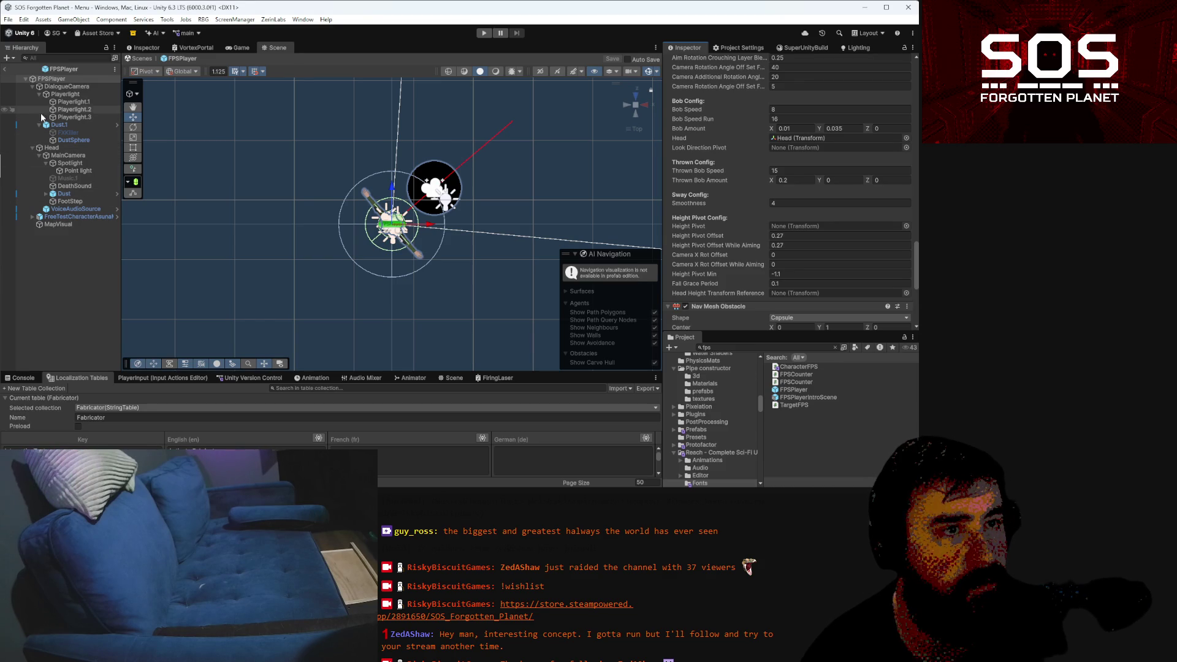
Expand FPSPlayer's bone hierarchy from Root through Spine0–Spine3 down to Neck
{"action": "left_click", "coordinate": [33, 217]}
{"action": "left_click", "coordinate": [33, 218]}
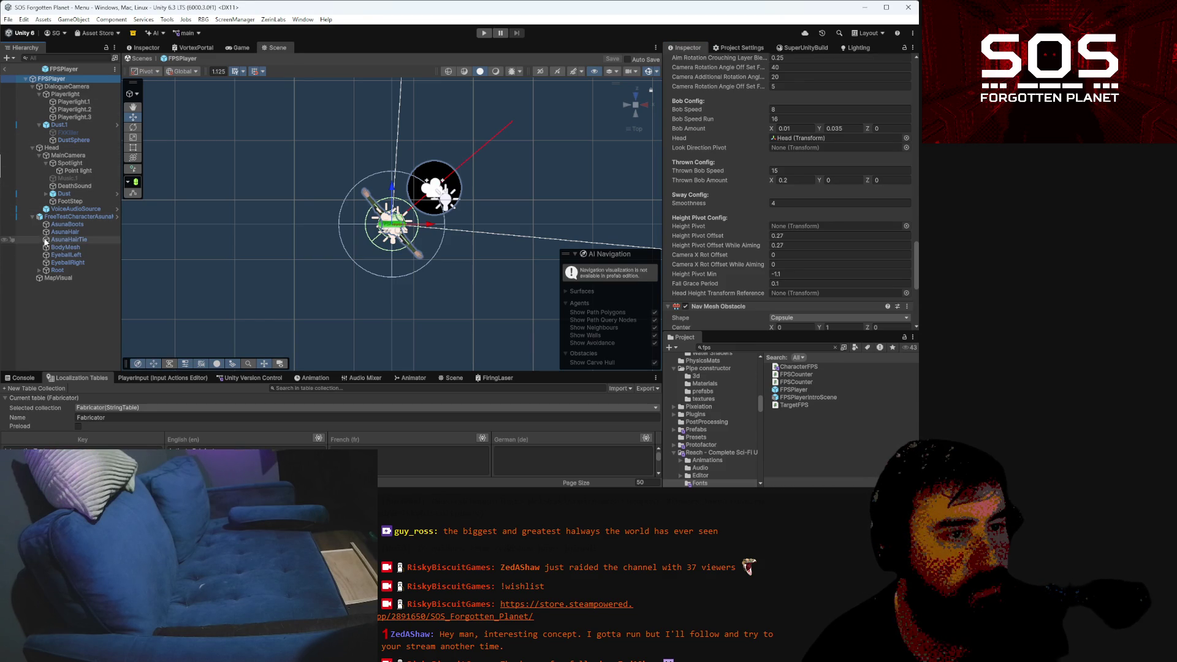
{"action": "left_click", "coordinate": [38, 270]}
{"action": "left_click", "coordinate": [46, 279]}
{"action": "left_click", "coordinate": [59, 293]}
{"action": "left_click", "coordinate": [65, 300]}
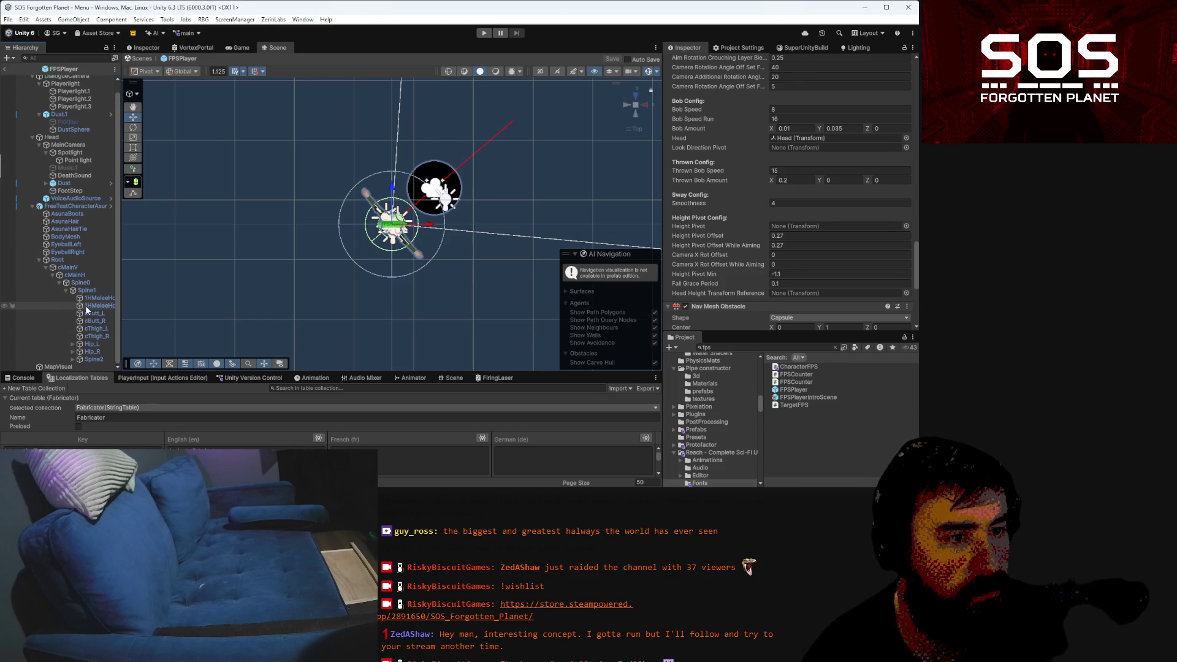
{"action": "left_click", "coordinate": [72, 359]}
{"action": "left_click", "coordinate": [80, 359]}
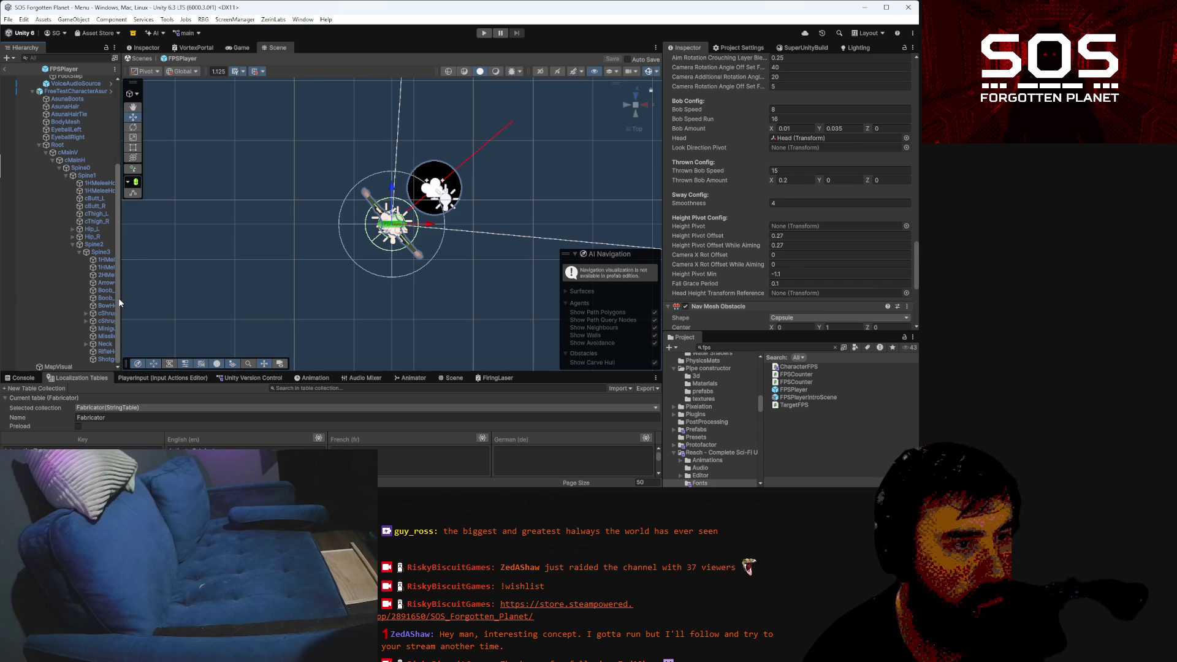
{"action": "left_click_drag", "start_coordinate": [119, 298], "coordinate": [152, 305]}
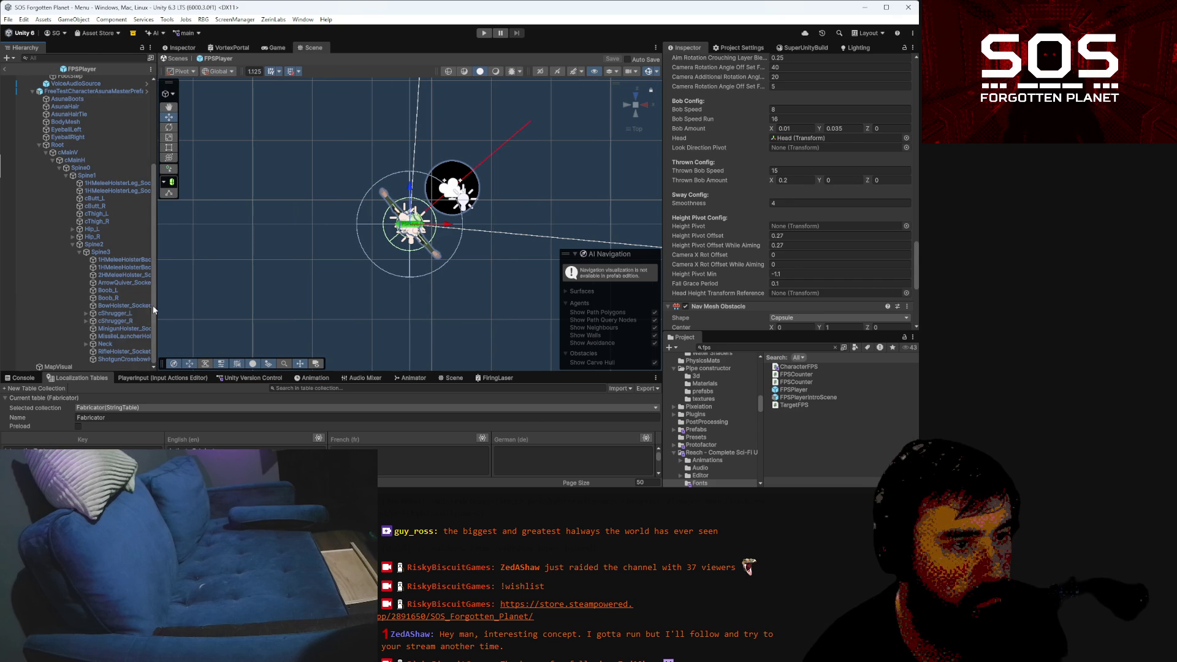
{"action": "left_click", "coordinate": [86, 344]}
Assign the Head bone to Head Height Transform Reference and start Play mode
{"action": "left_click", "coordinate": [108, 344]}
{"action": "mouse_move", "coordinate": [108, 344]}
{"action": "left_mouse_down"}
{"action": "mouse_move", "coordinate": [804, 273]}
{"action": "mouse_move", "coordinate": [815, 293]}
{"action": "left_mouse_up"}
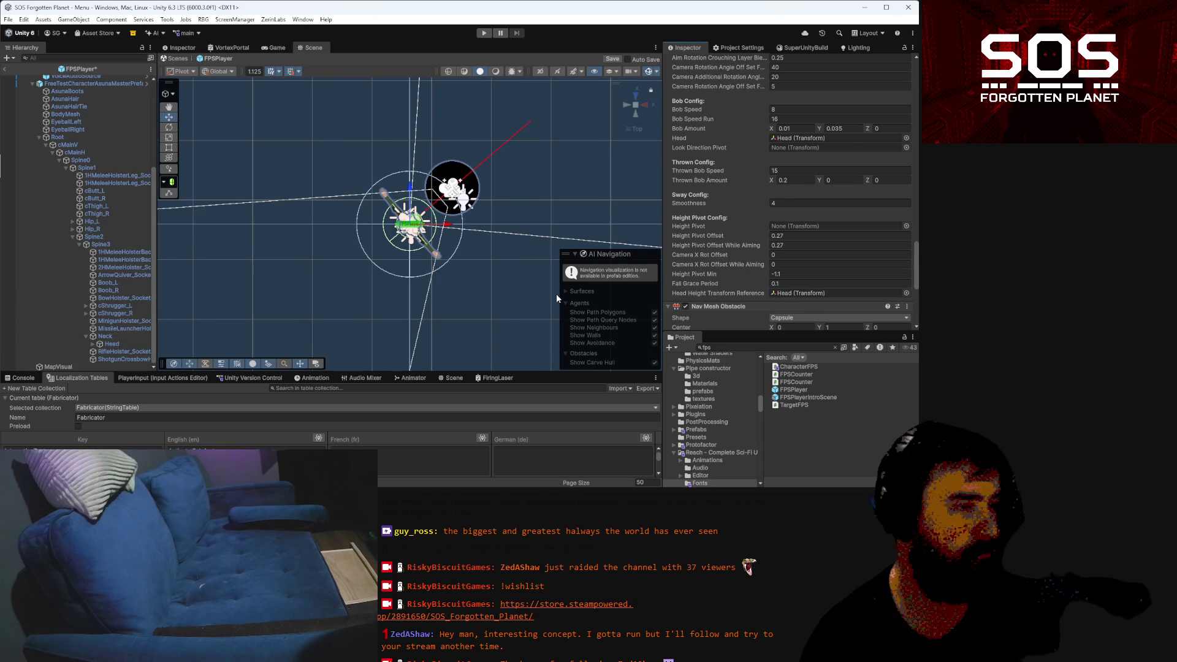
{"action": "scroll", "coordinate": [817, 151], "scroll_direction": "up", "scroll_amount": 10}
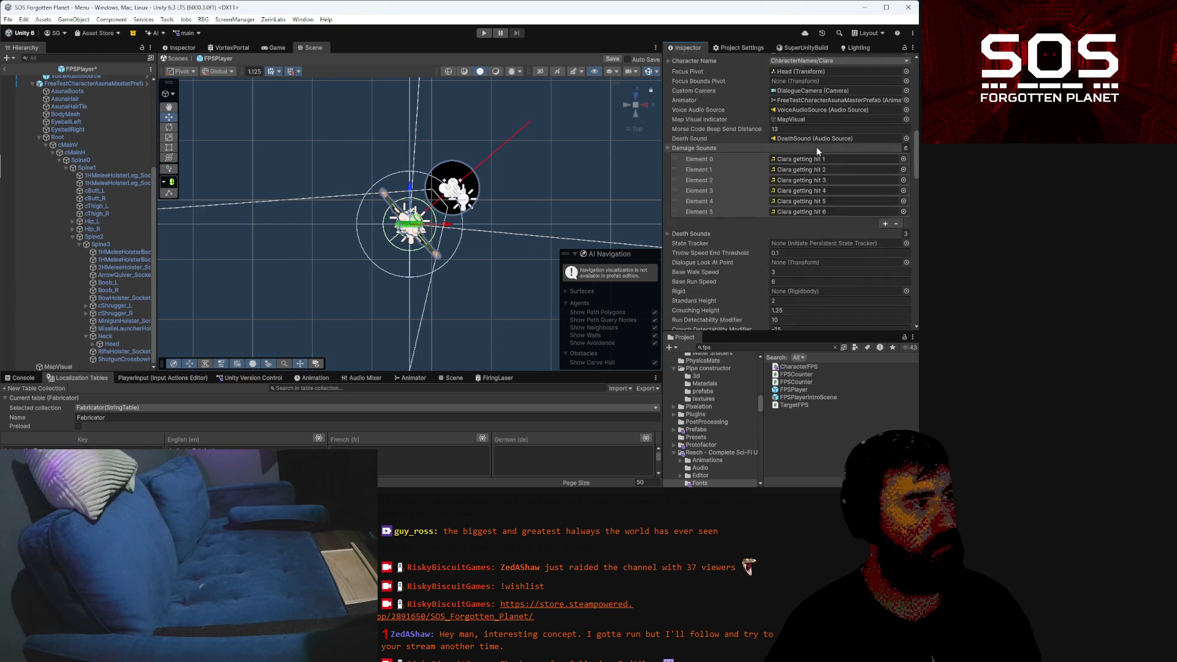
{"action": "scroll", "coordinate": [817, 151], "scroll_direction": "up", "scroll_amount": 8}
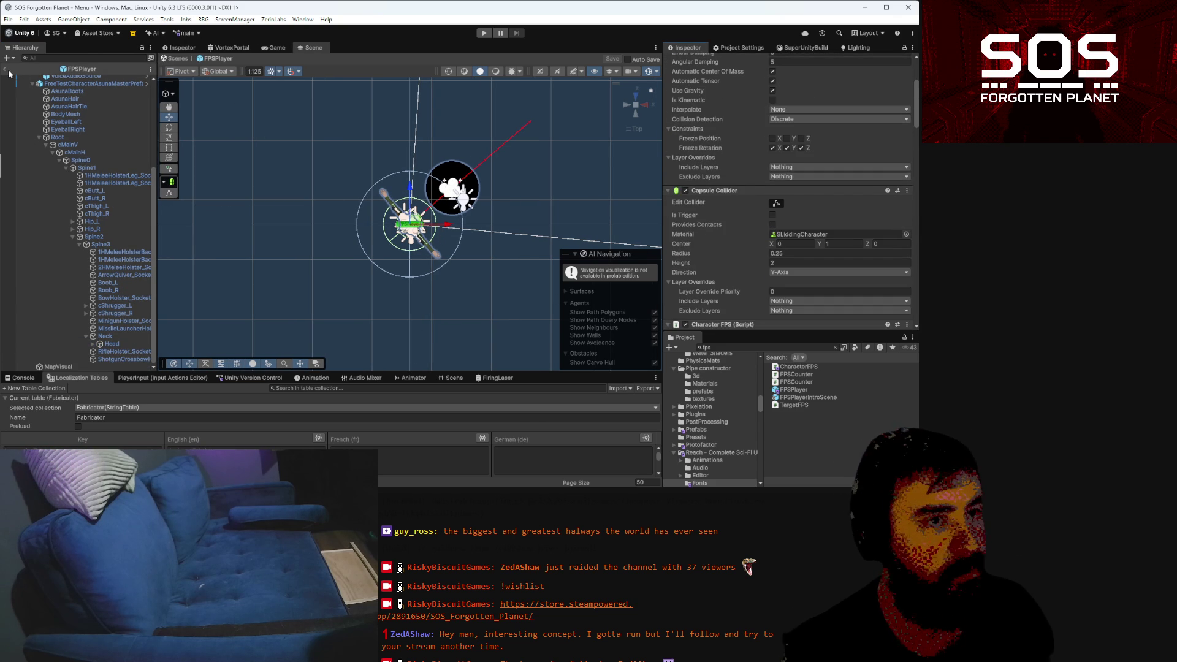
{"action": "key", "text": "ctrl+p"}
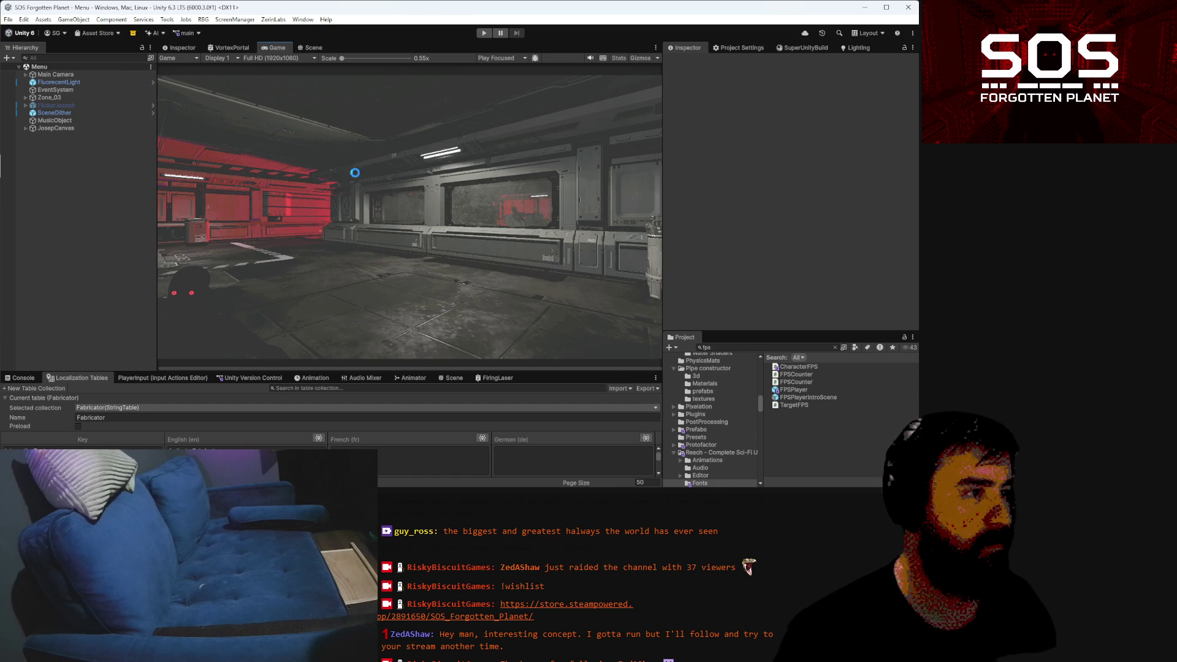
Set the Lighting environment fog End to 35, then show the Scene view
{"action": "left_click", "coordinate": [852, 49]}
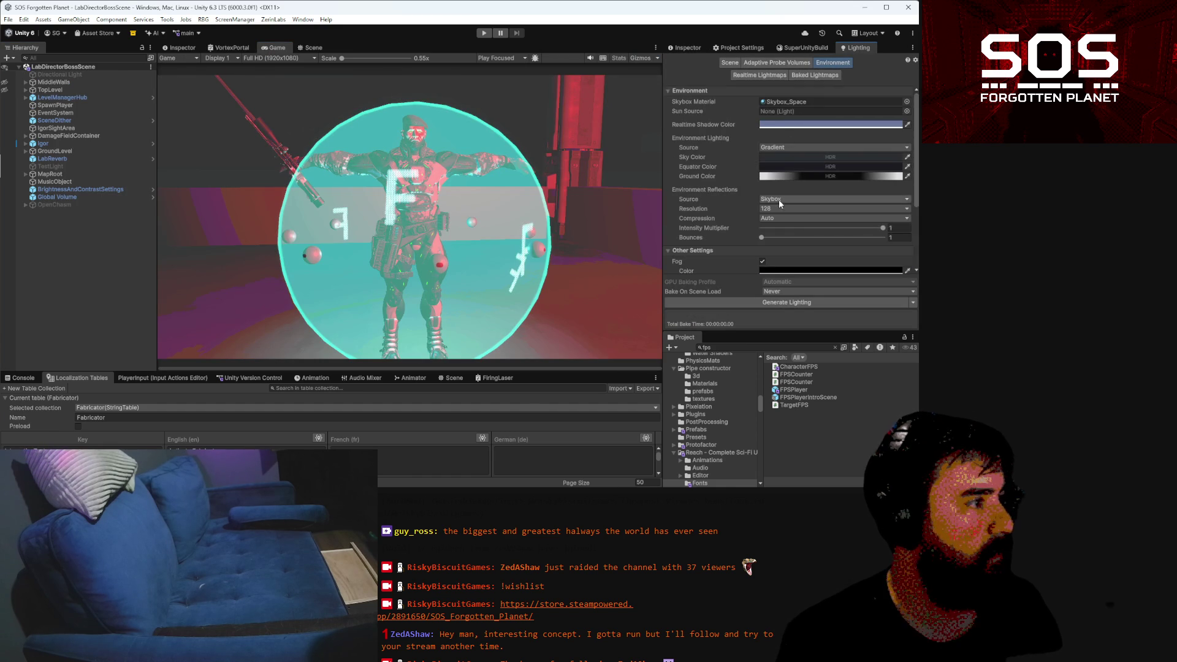
{"action": "scroll", "coordinate": [778, 200], "scroll_direction": "down", "scroll_amount": 3}
{"action": "left_click", "coordinate": [786, 186]}
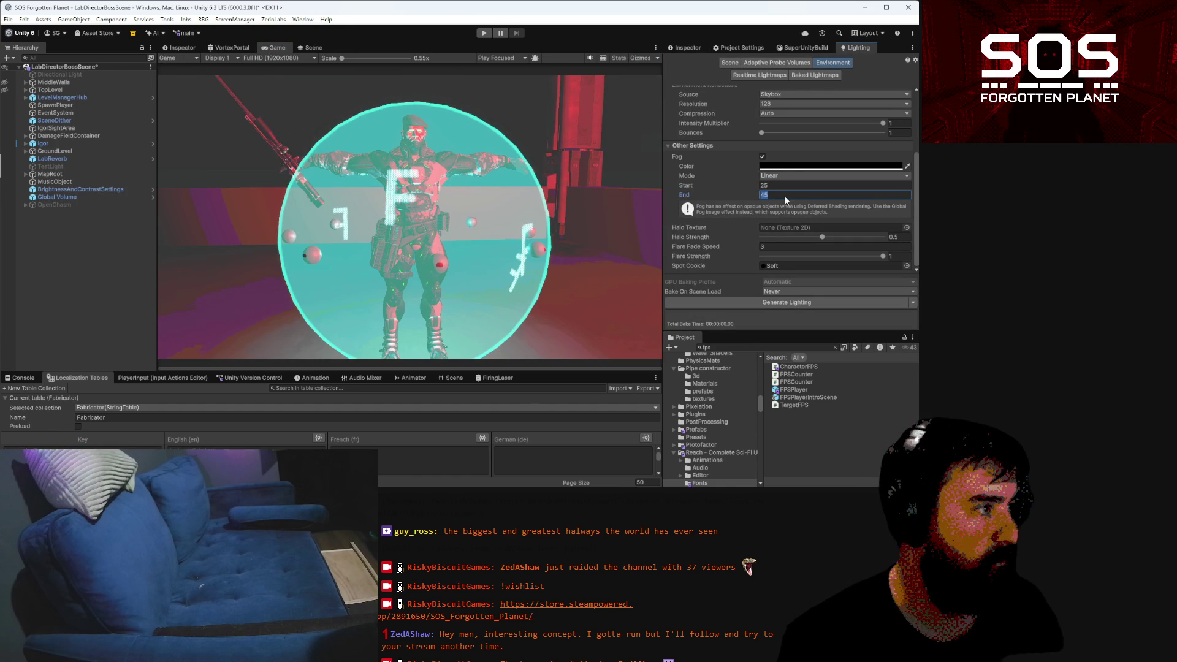
{"action": "type", "text": "35"}
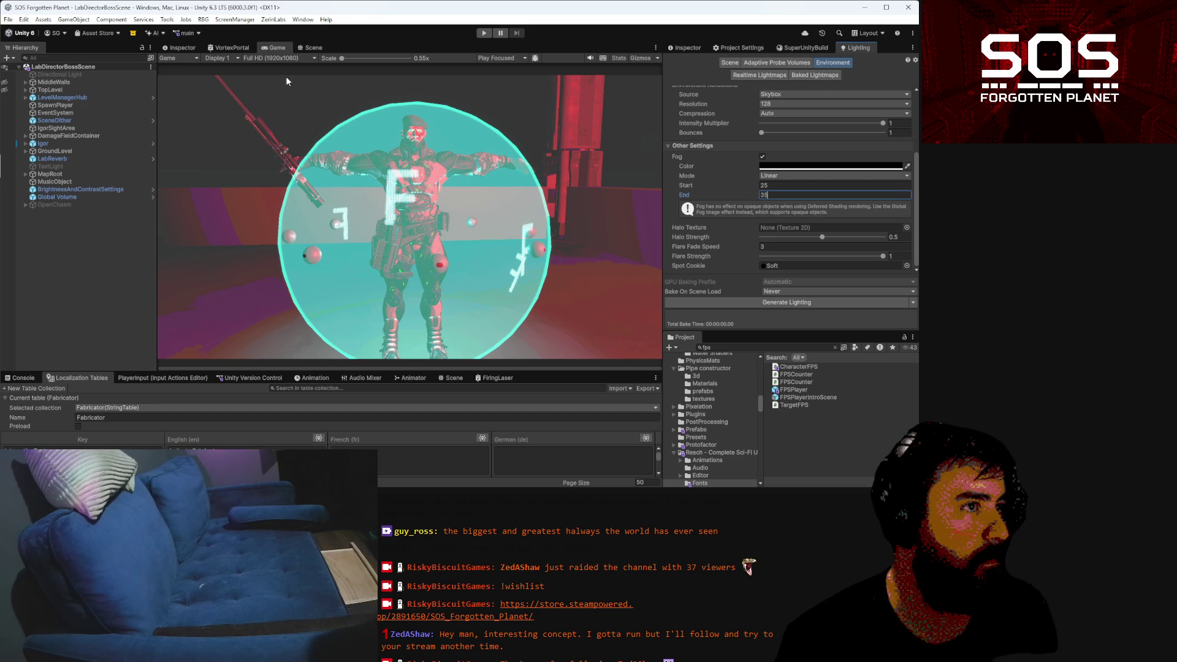
{"action": "left_click", "coordinate": [448, 40]}
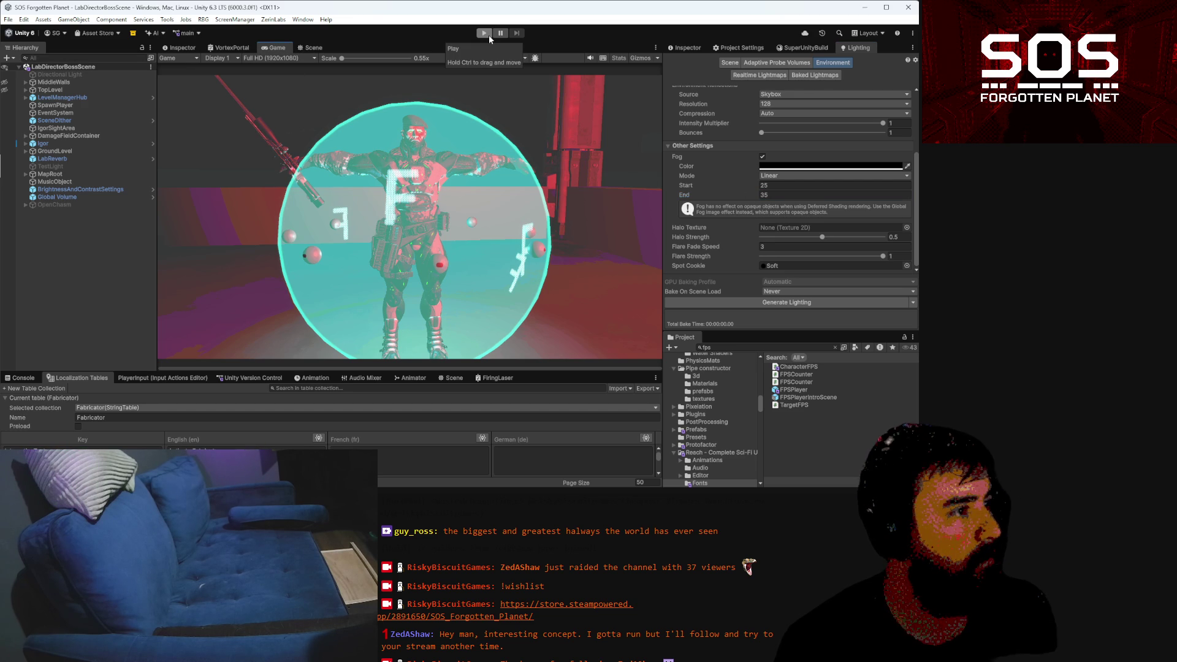
{"action": "left_click", "coordinate": [323, 49]}
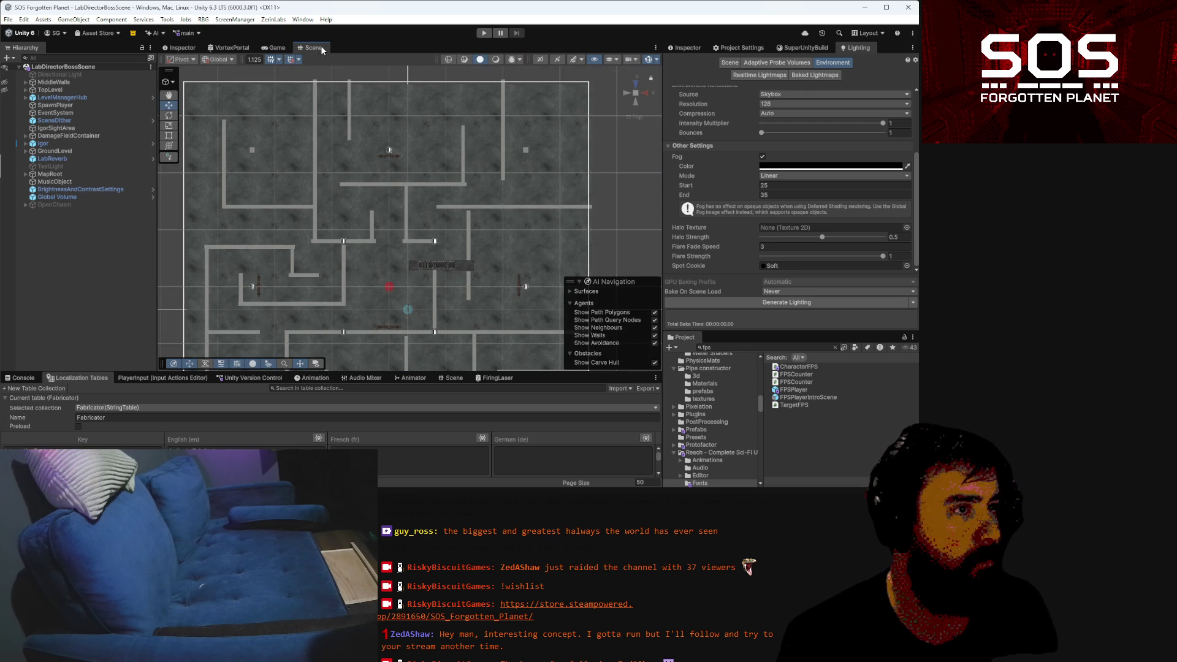
Select a floor tile, switch to the Game view, and enter Play mode
{"action": "left_click", "coordinate": [354, 150]}
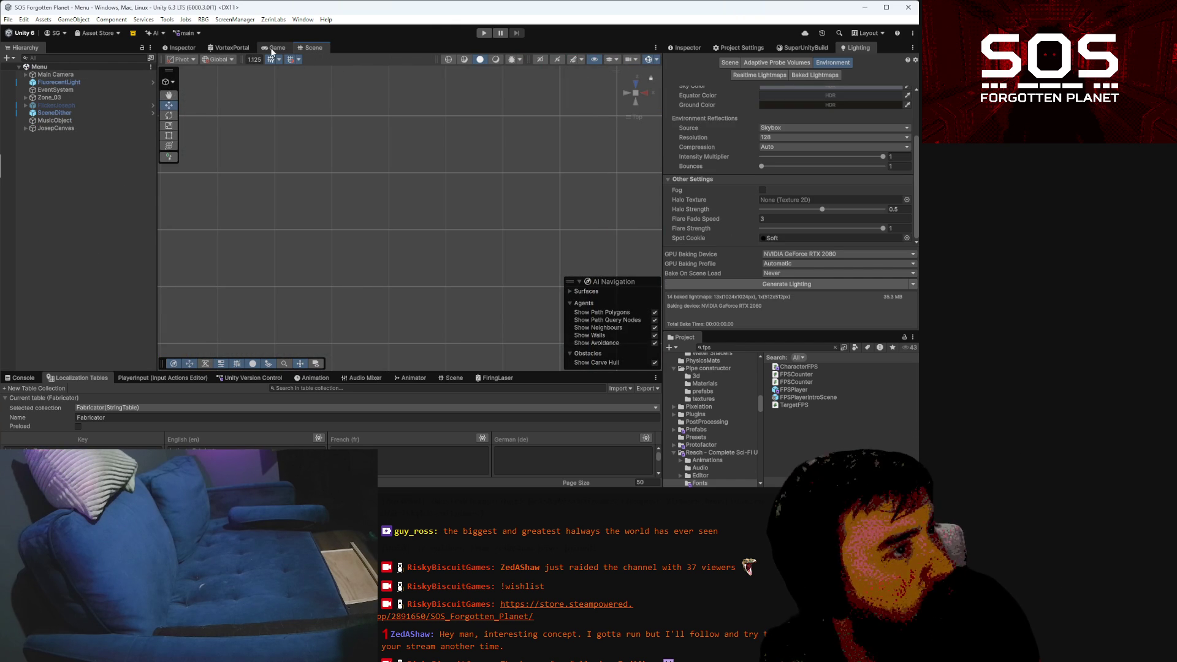
{"action": "left_click", "coordinate": [272, 49]}
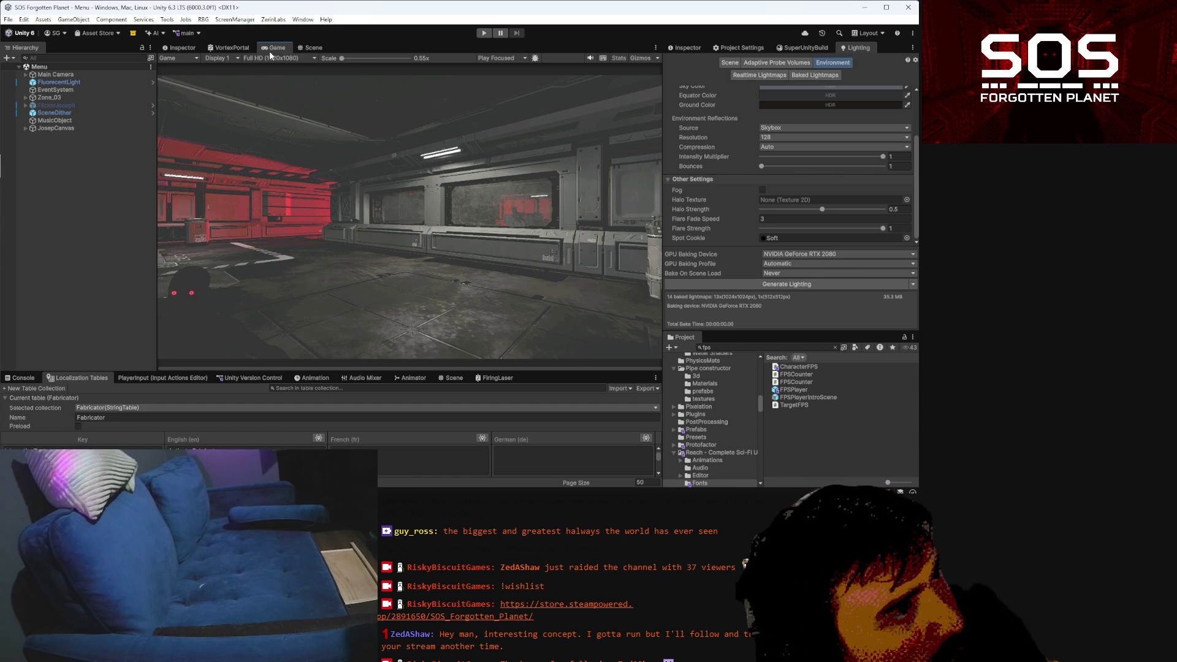
{"action": "left_click", "coordinate": [484, 33]}
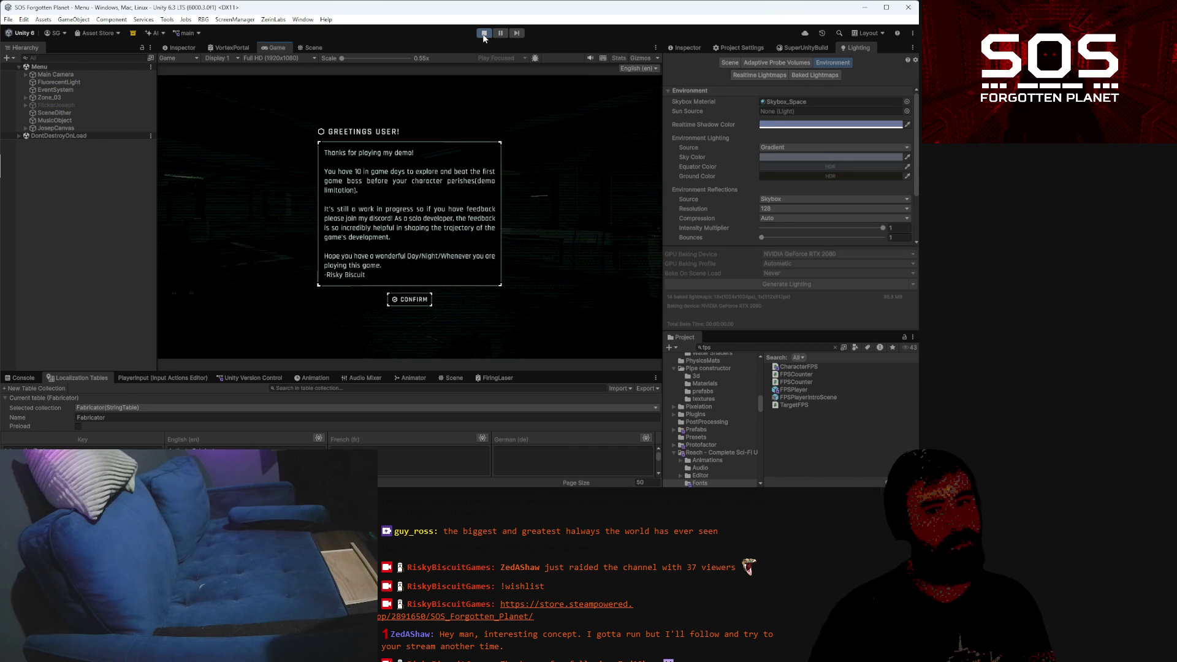
Dismiss the greeting and load the first Day 1 save
{"action": "left_click", "coordinate": [425, 299]}
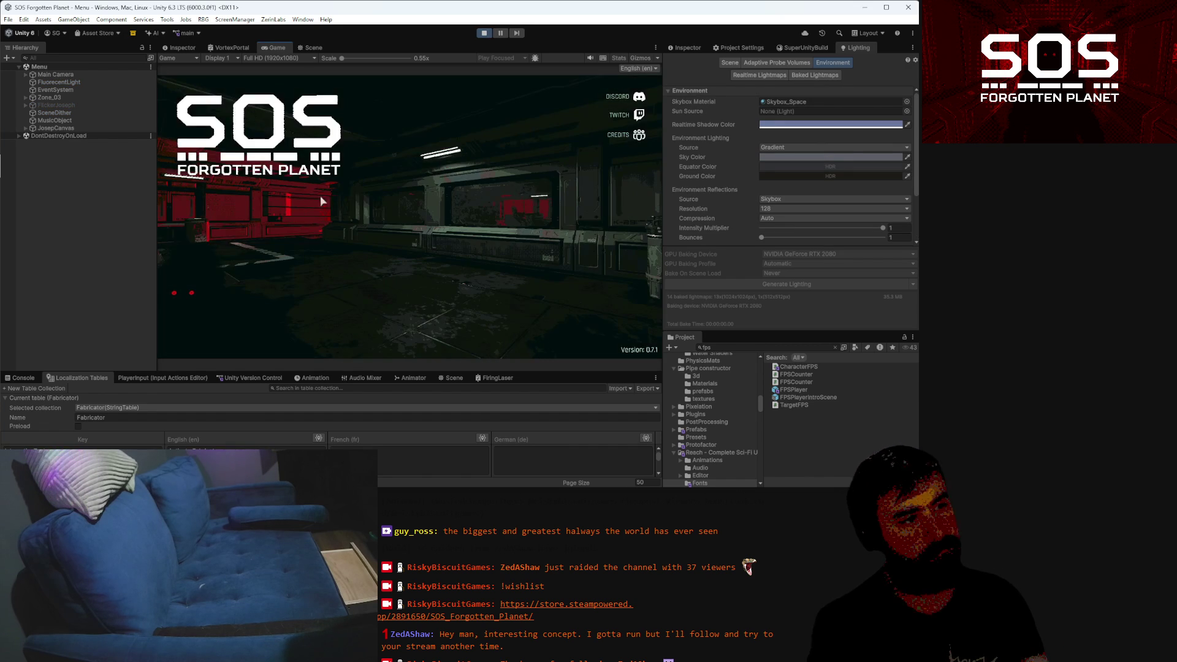
{"action": "left_click", "coordinate": [281, 260]}
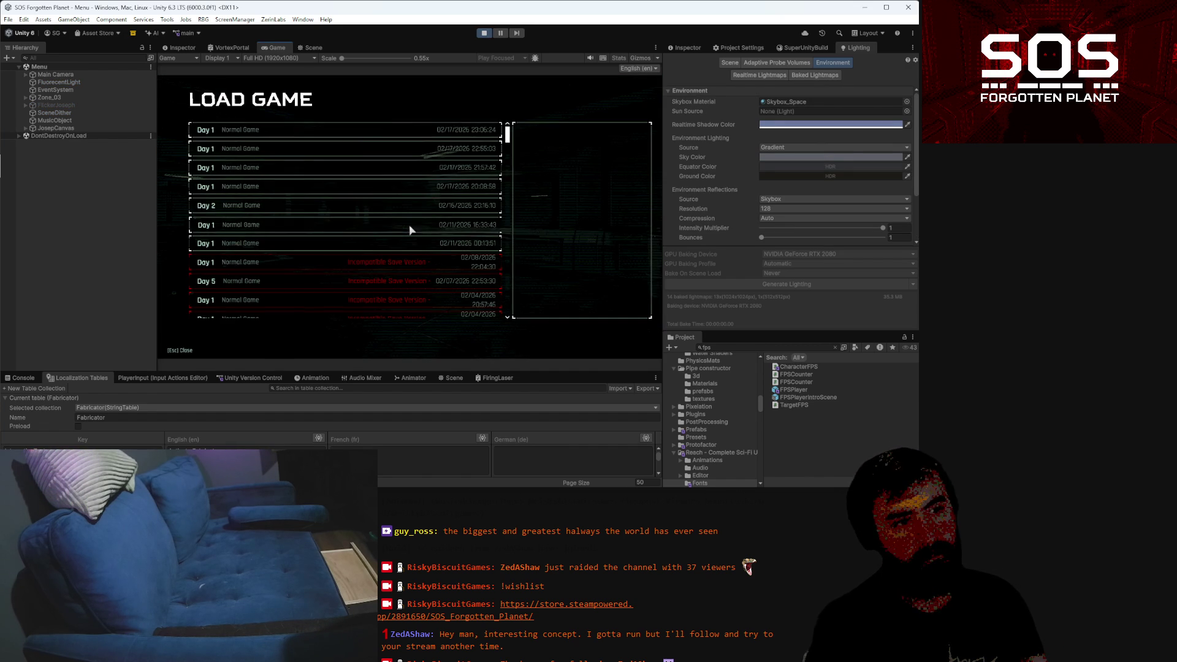
{"action": "left_click", "coordinate": [281, 130]}
{"action": "left_click", "coordinate": [582, 309]}
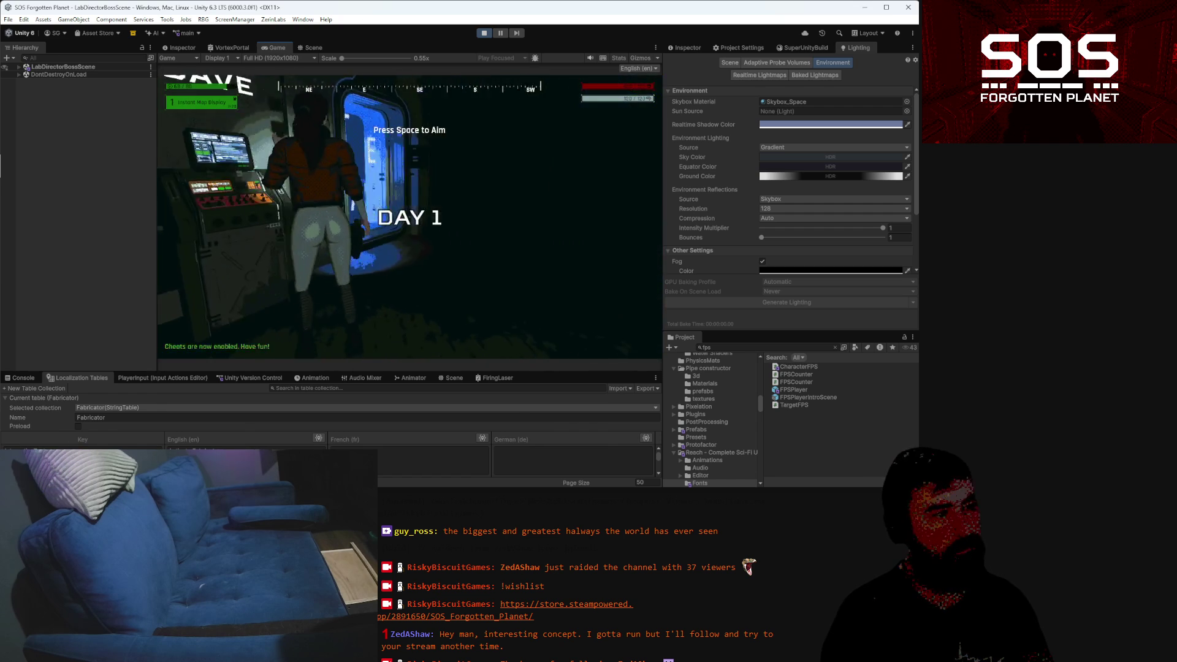
Walk toward the blue door and aim, then pause and return to Visual Studio Code
{"action": "key", "text": "w"}
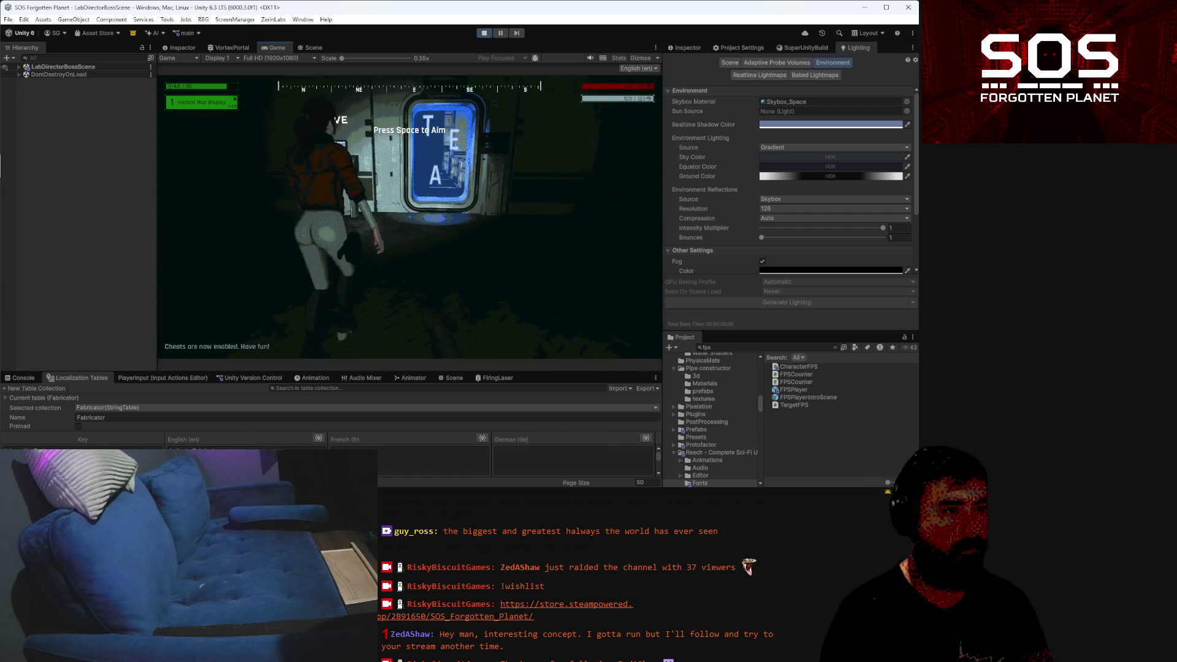
{"action": "key", "text": "space"}
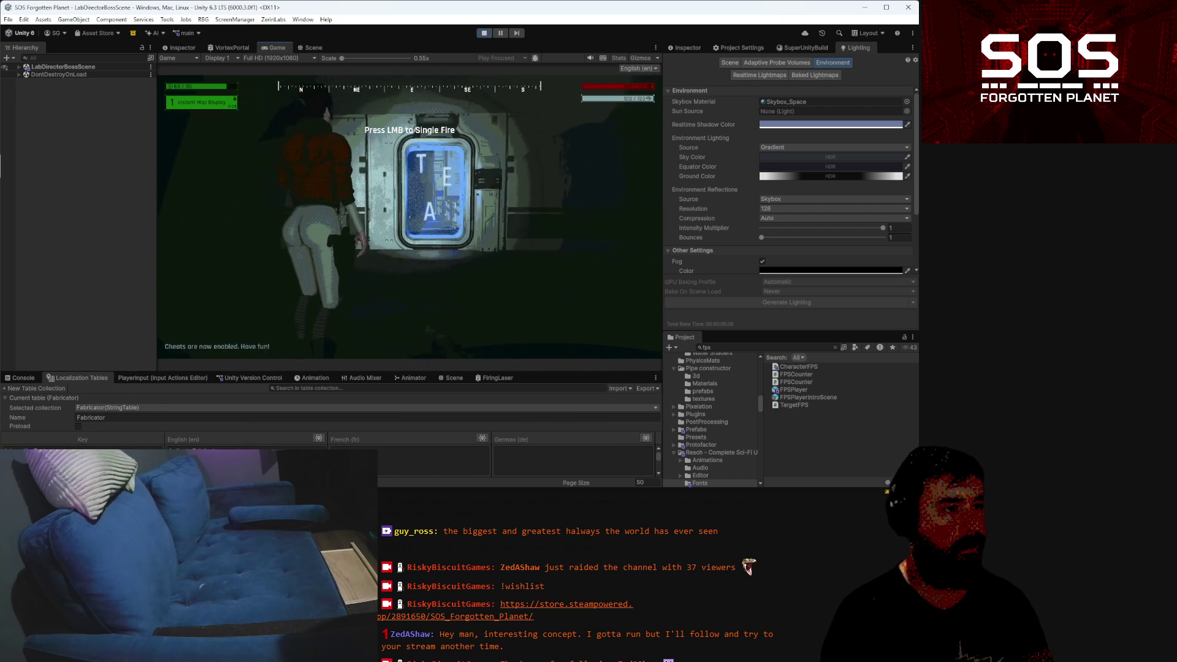
{"action": "key", "text": "Escape"}
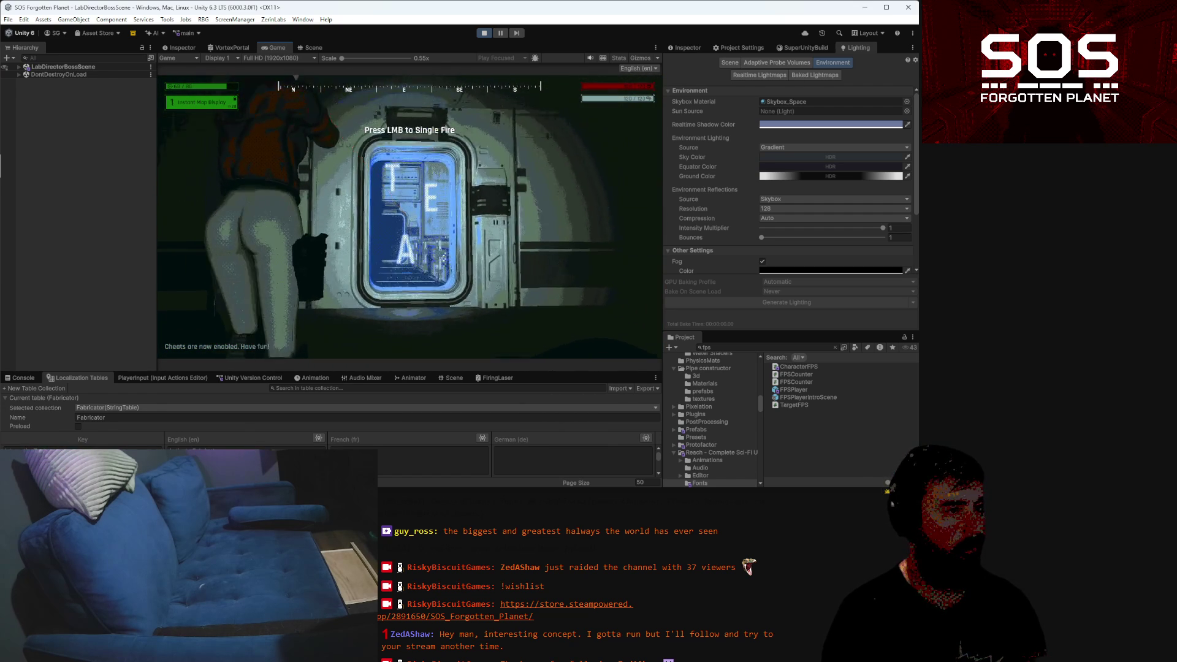
{"action": "key", "text": "alt+Tab"}
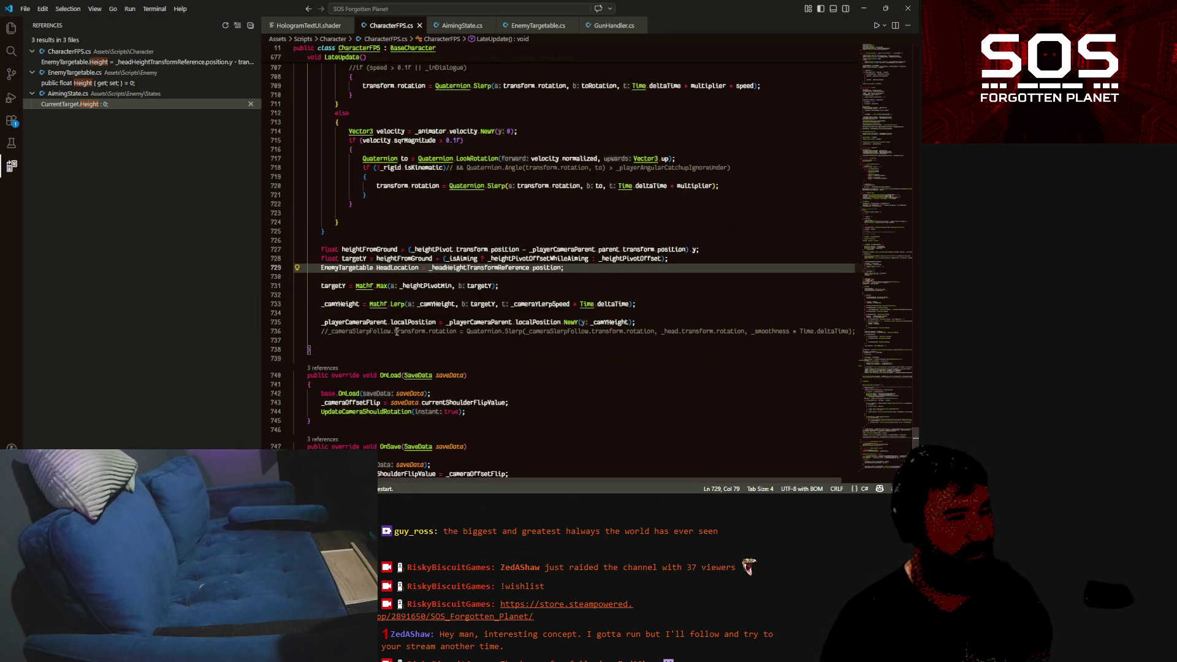
Inspect HeadLocation and the heightFromGround line 727 in CharacterFPS.cs, then return to Unity
{"action": "scroll", "coordinate": [394, 294], "scroll_direction": "up", "scroll_amount": 3}
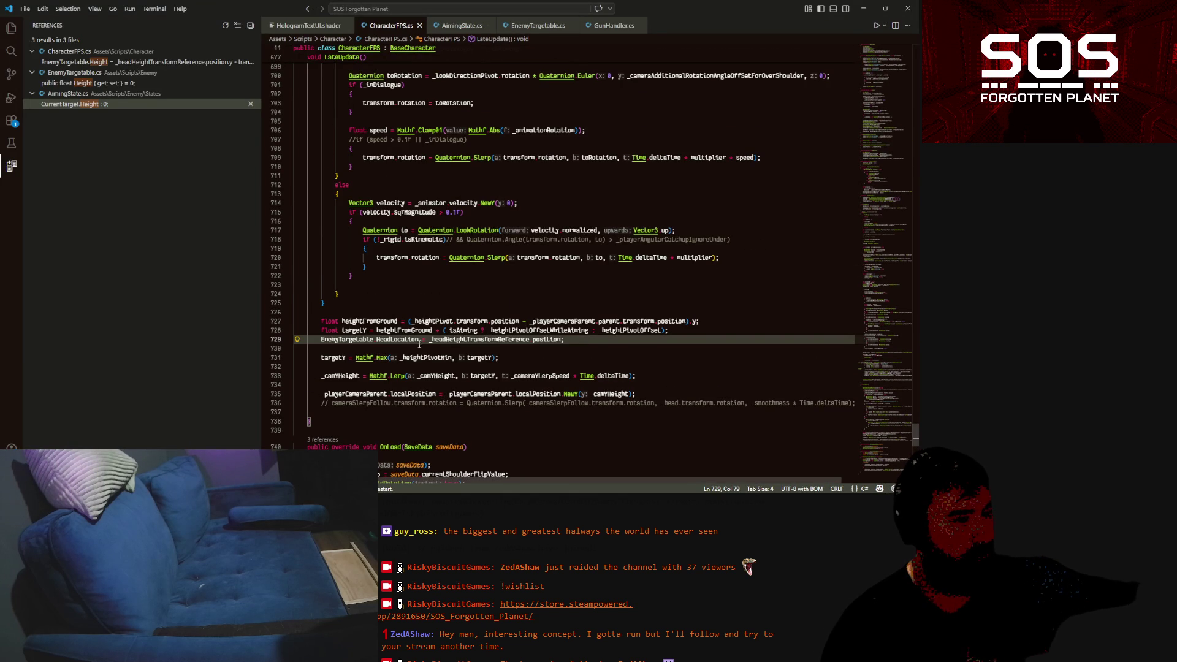
{"action": "mouse_move", "coordinate": [417, 342]}
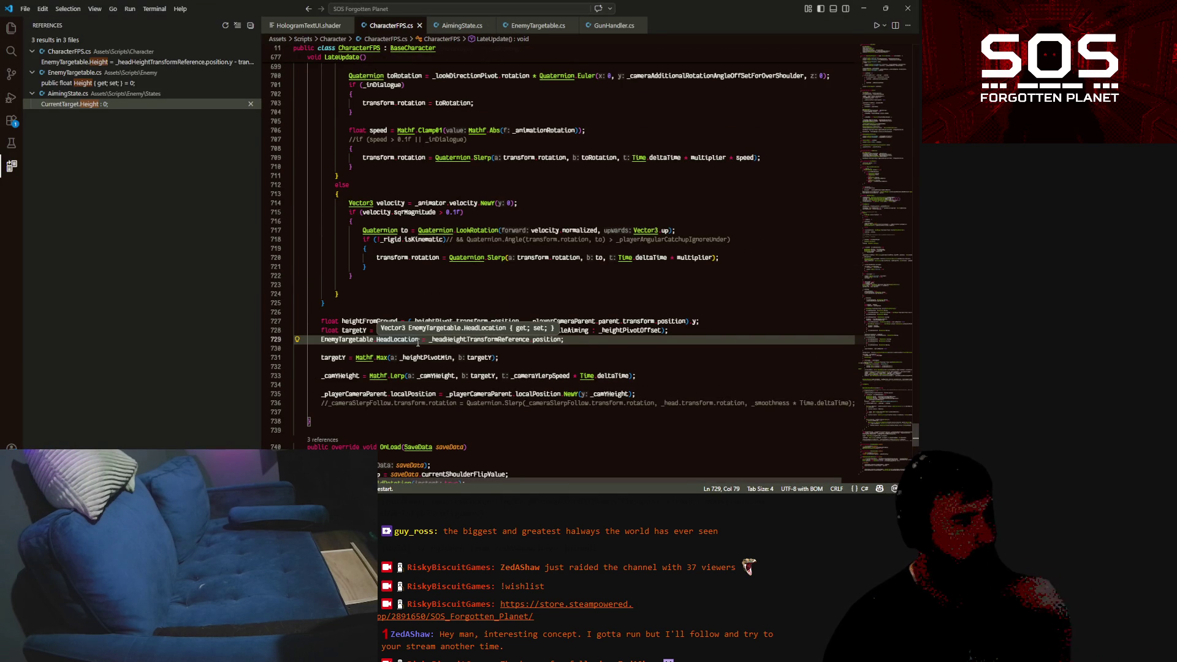
{"action": "left_click", "coordinate": [693, 321]}
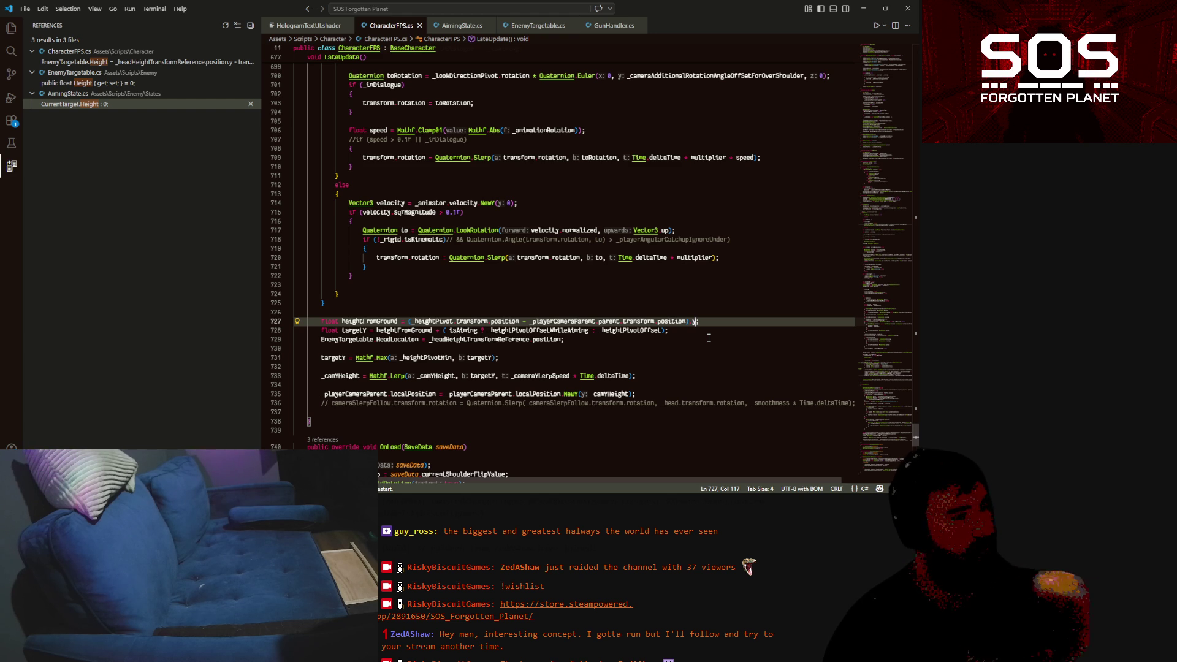
{"action": "key", "text": "Right"}
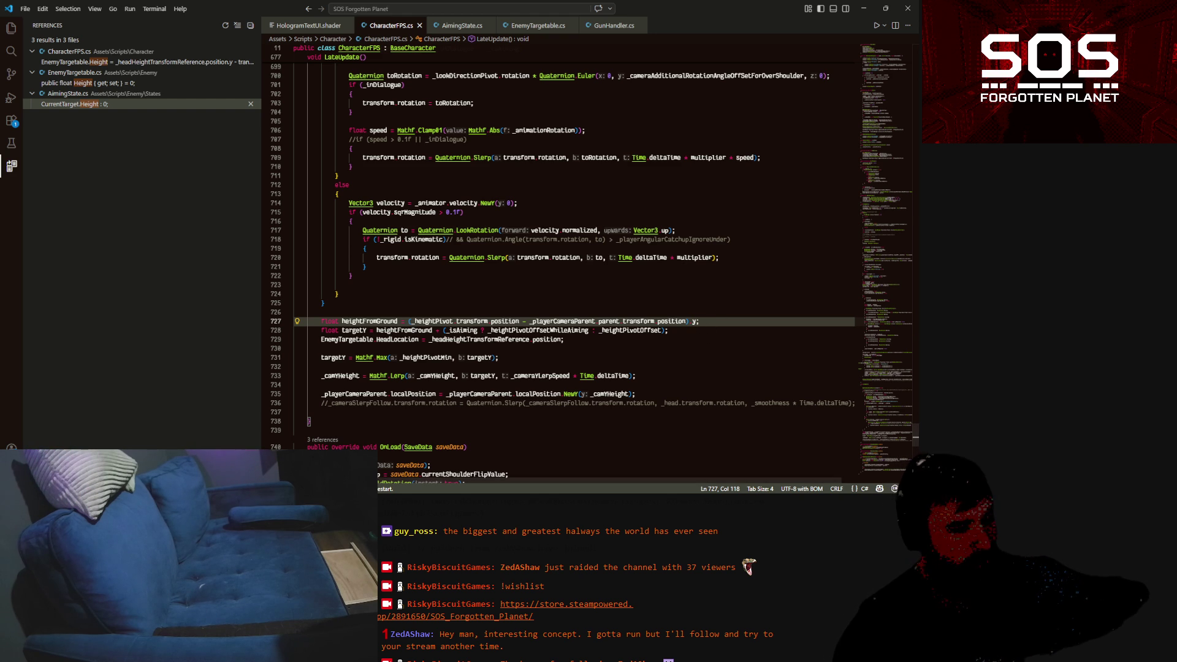
{"action": "key", "text": "alt+Tab"}
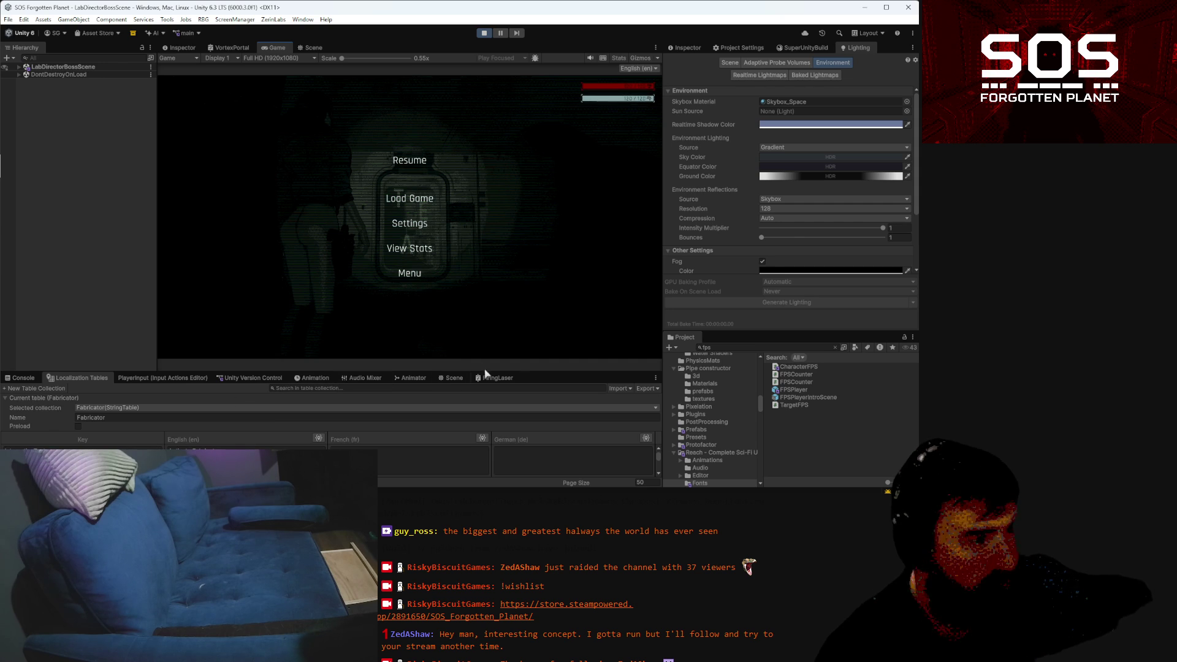
Show the version-control pending changes, enlarge the panel, and refresh the list
{"action": "left_click", "coordinate": [245, 377]}
{"action": "mouse_move", "coordinate": [485, 368]}
{"action": "left_mouse_down"}
{"action": "mouse_move", "coordinate": [547, 280]}
{"action": "mouse_move", "coordinate": [545, 253]}
{"action": "left_mouse_up"}
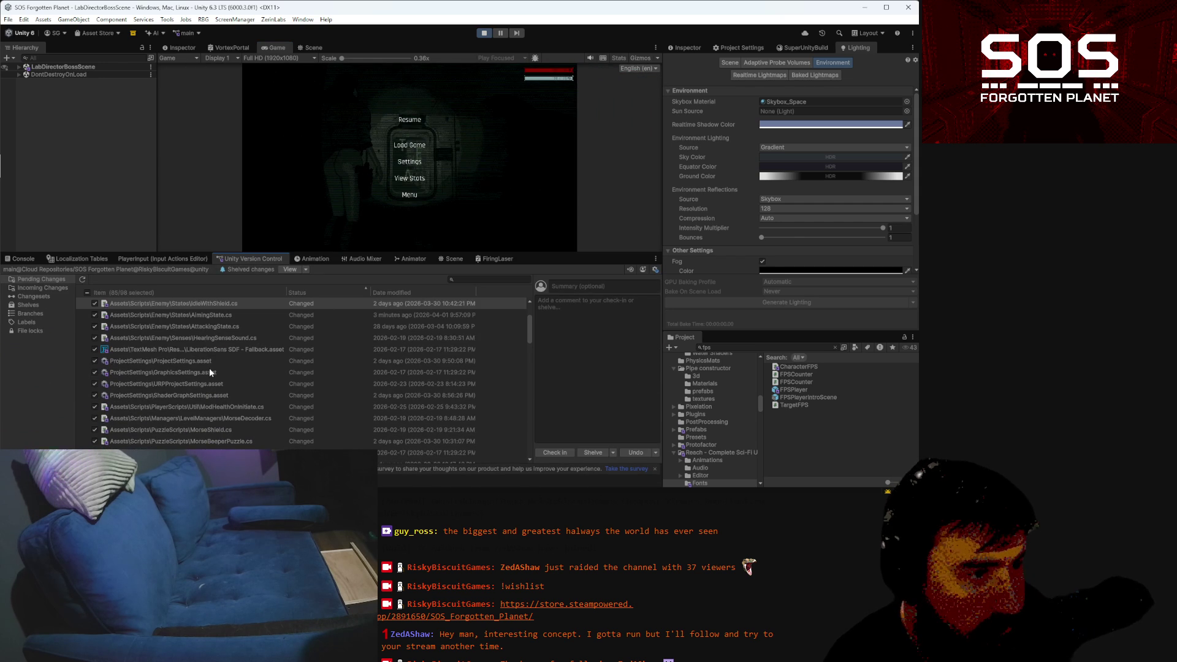
{"action": "scroll", "coordinate": [209, 368], "scroll_direction": "down", "scroll_amount": 3}
{"action": "scroll", "coordinate": [205, 377], "scroll_direction": "down", "scroll_amount": 3}
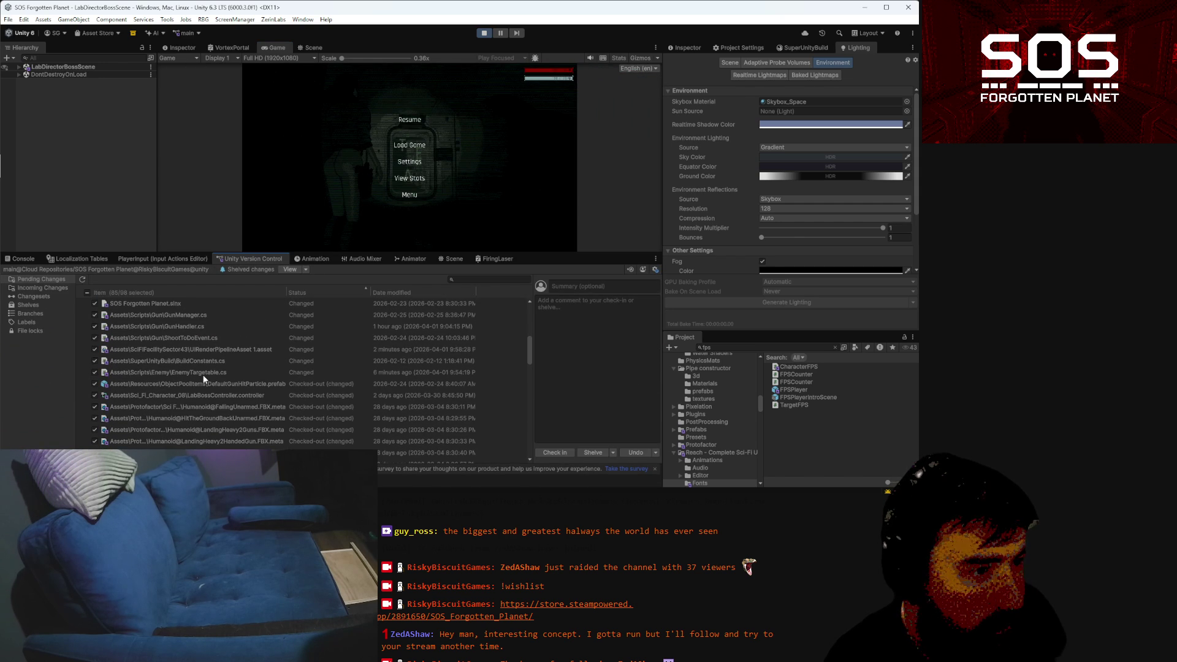
{"action": "scroll", "coordinate": [203, 379], "scroll_direction": "down", "scroll_amount": 5}
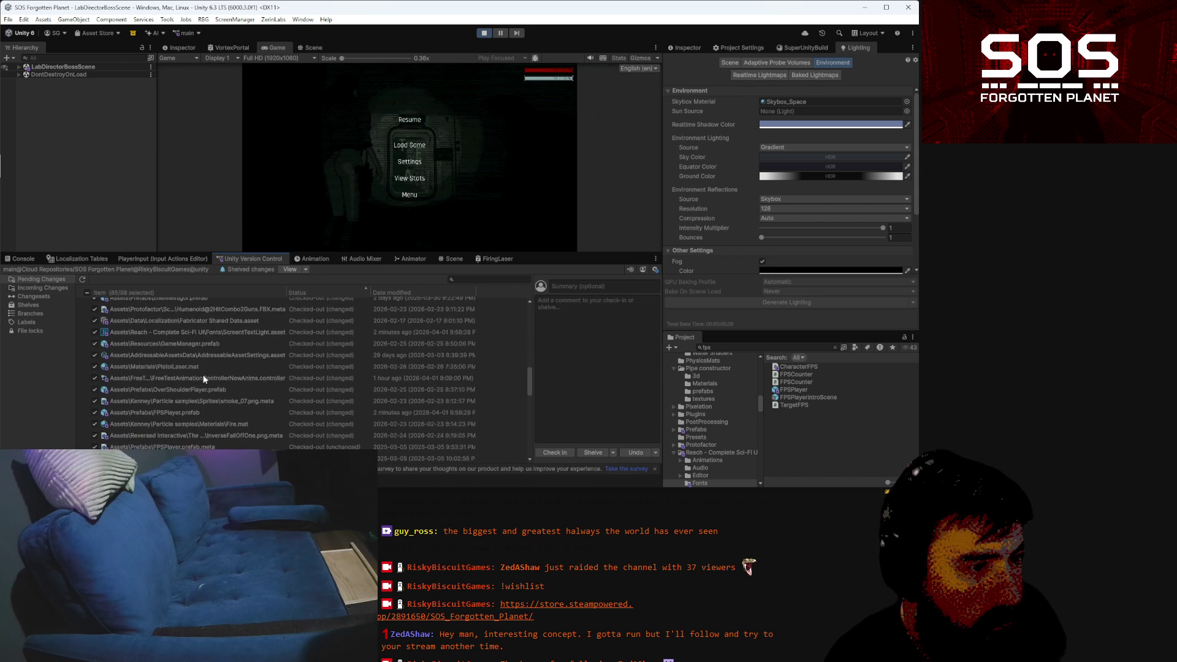
{"action": "scroll", "coordinate": [204, 379], "scroll_direction": "down", "scroll_amount": 5}
{"action": "scroll", "coordinate": [203, 379], "scroll_direction": "up", "scroll_amount": 4}
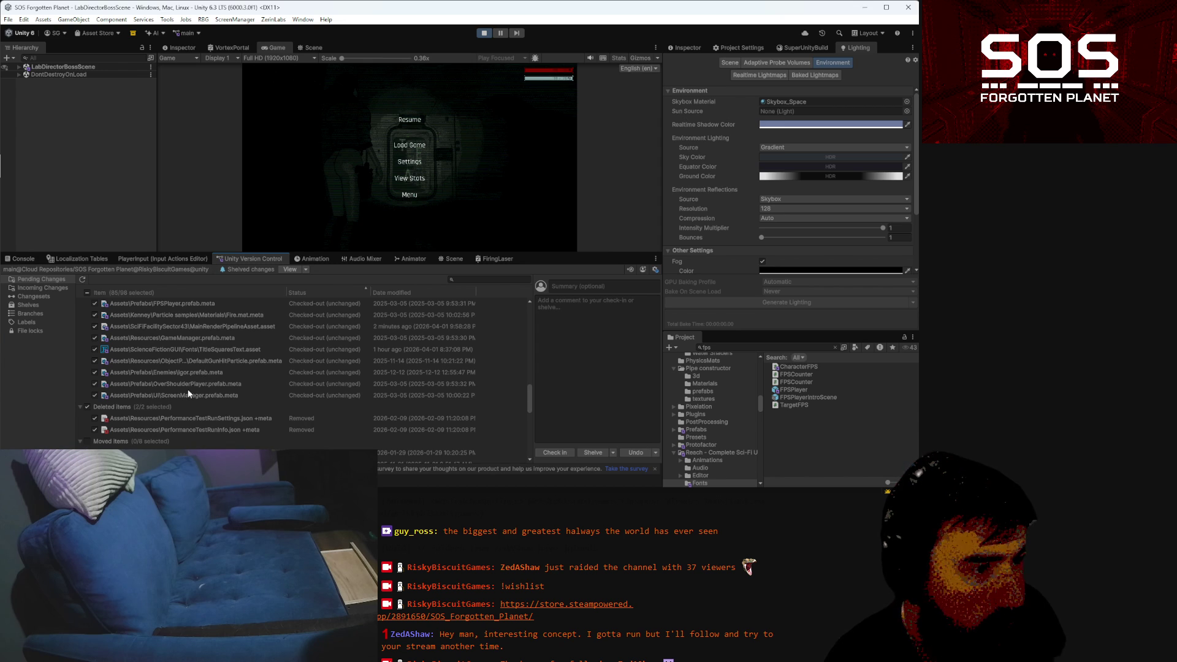
{"action": "scroll", "coordinate": [187, 389], "scroll_direction": "up", "scroll_amount": 3}
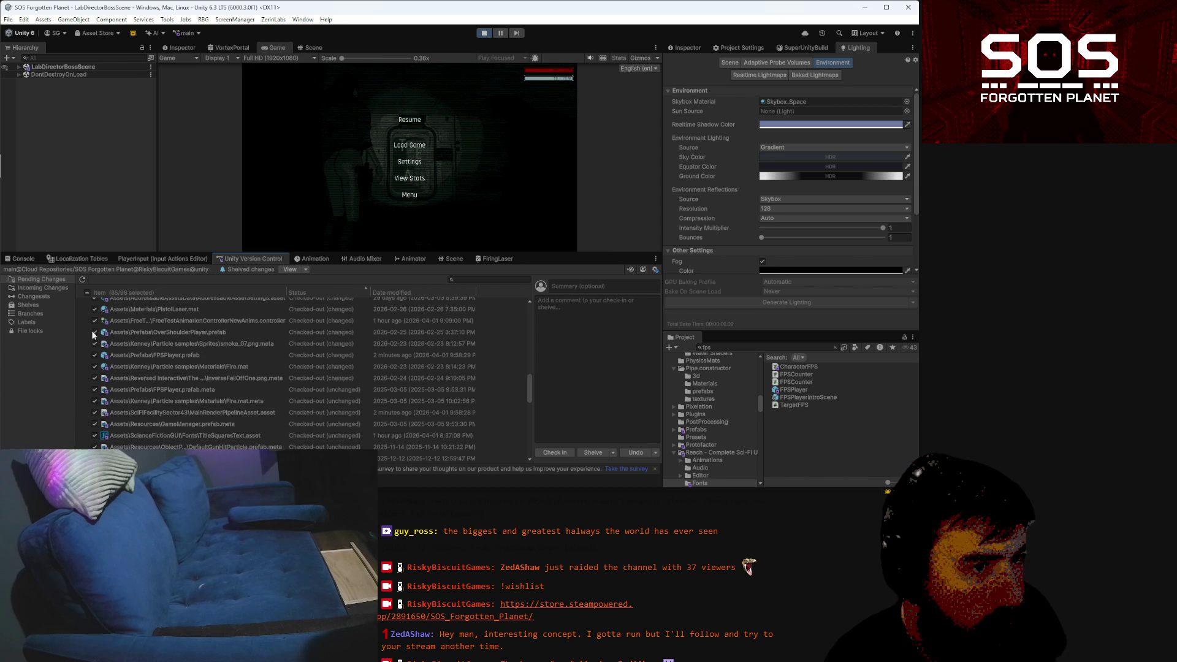
{"action": "left_click", "coordinate": [81, 280]}
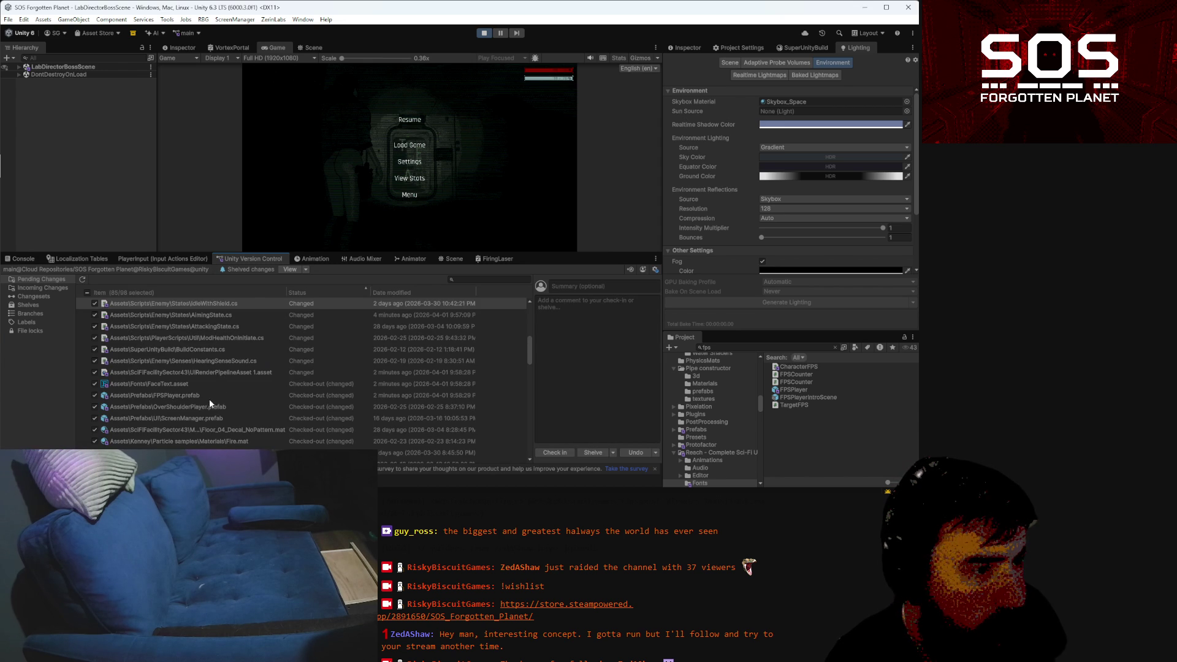
Filter pending changes to fps files and open the CharacterFPS.cs side-by-side diff
{"action": "scroll", "coordinate": [208, 402], "scroll_direction": "down", "scroll_amount": 2}
{"action": "scroll", "coordinate": [208, 399], "scroll_direction": "down", "scroll_amount": 3}
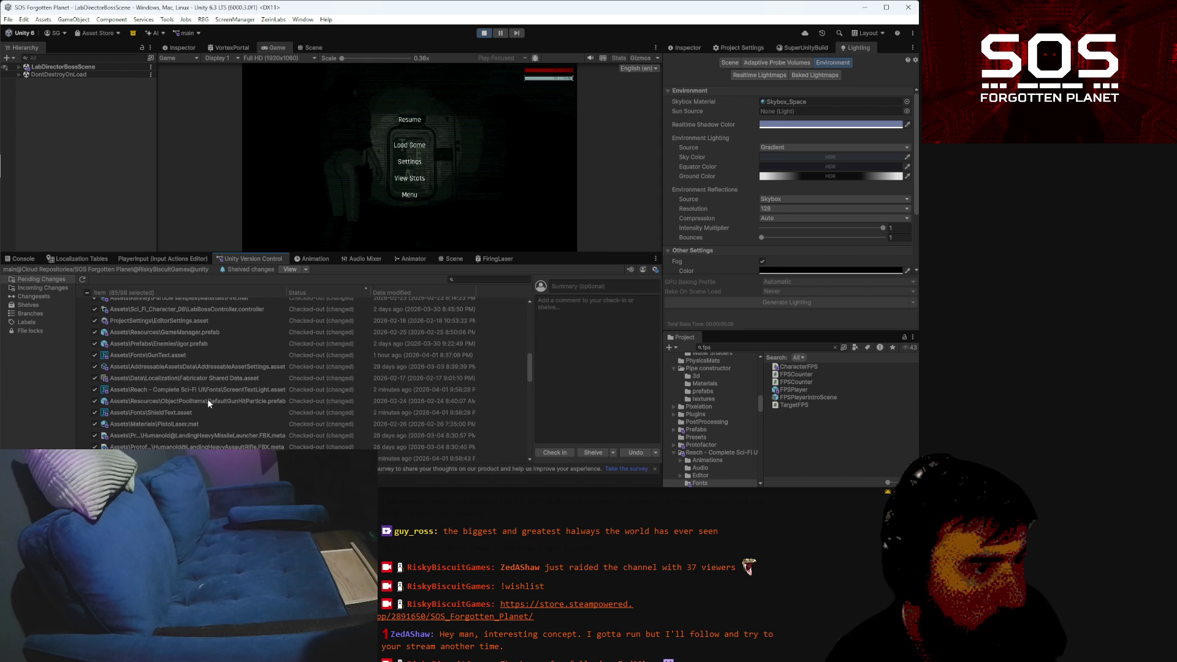
{"action": "left_click", "coordinate": [473, 278]}
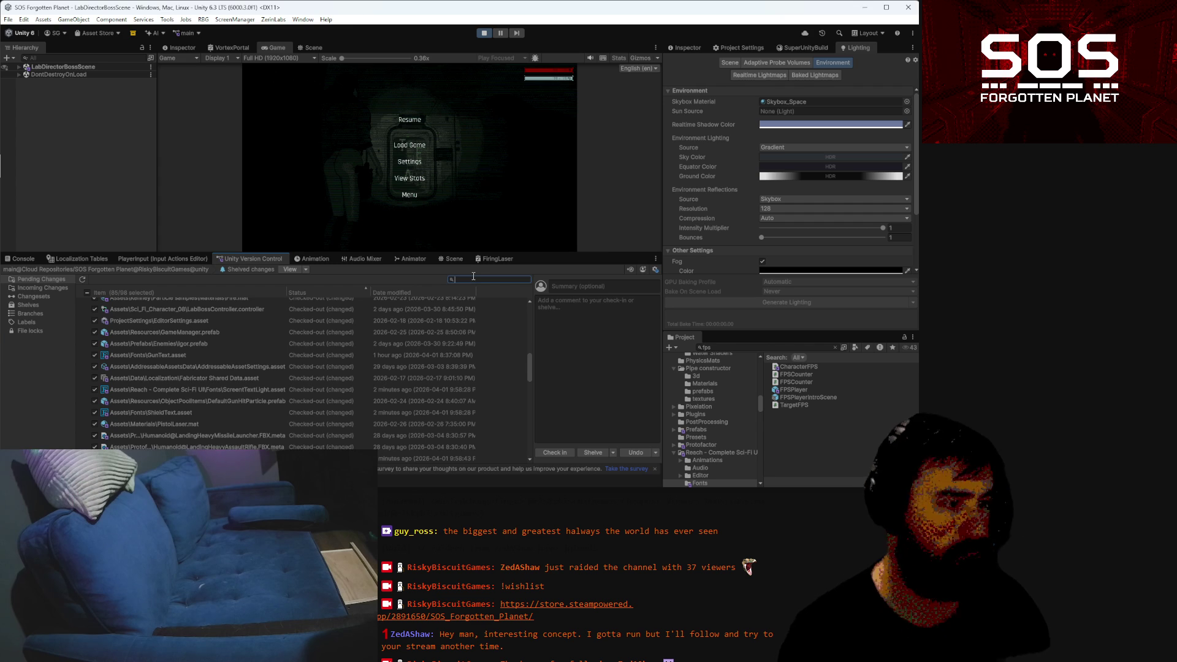
{"action": "type", "text": "fps"}
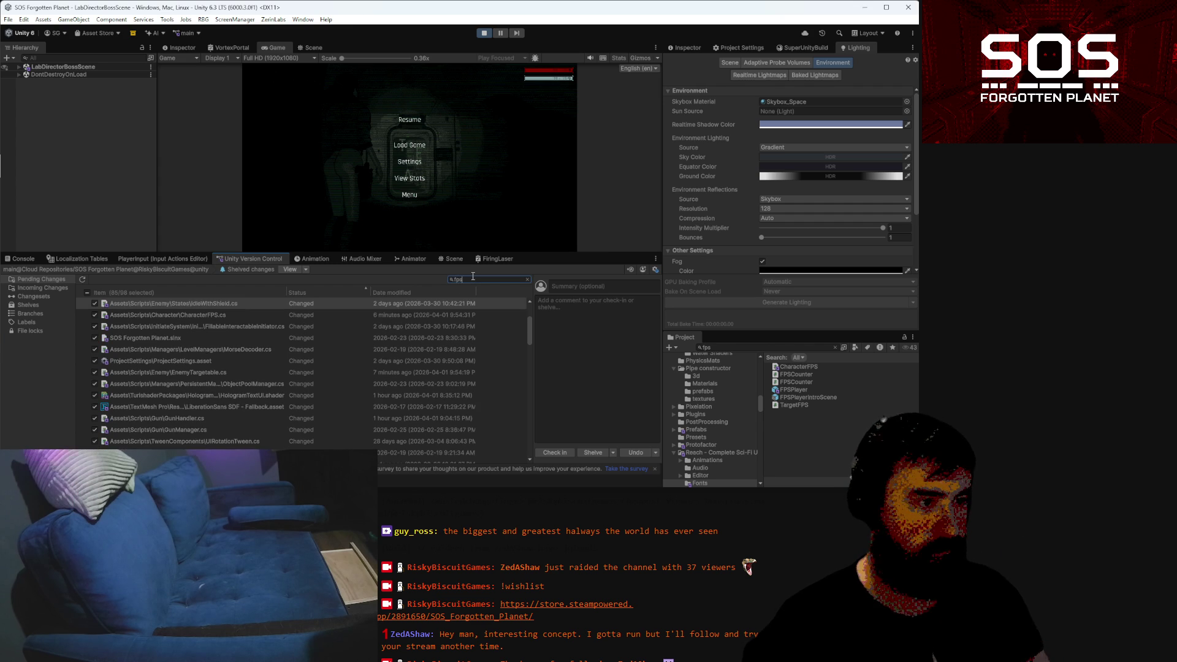
{"action": "left_click", "coordinate": [175, 315]}
{"action": "right_click", "coordinate": [178, 318]}
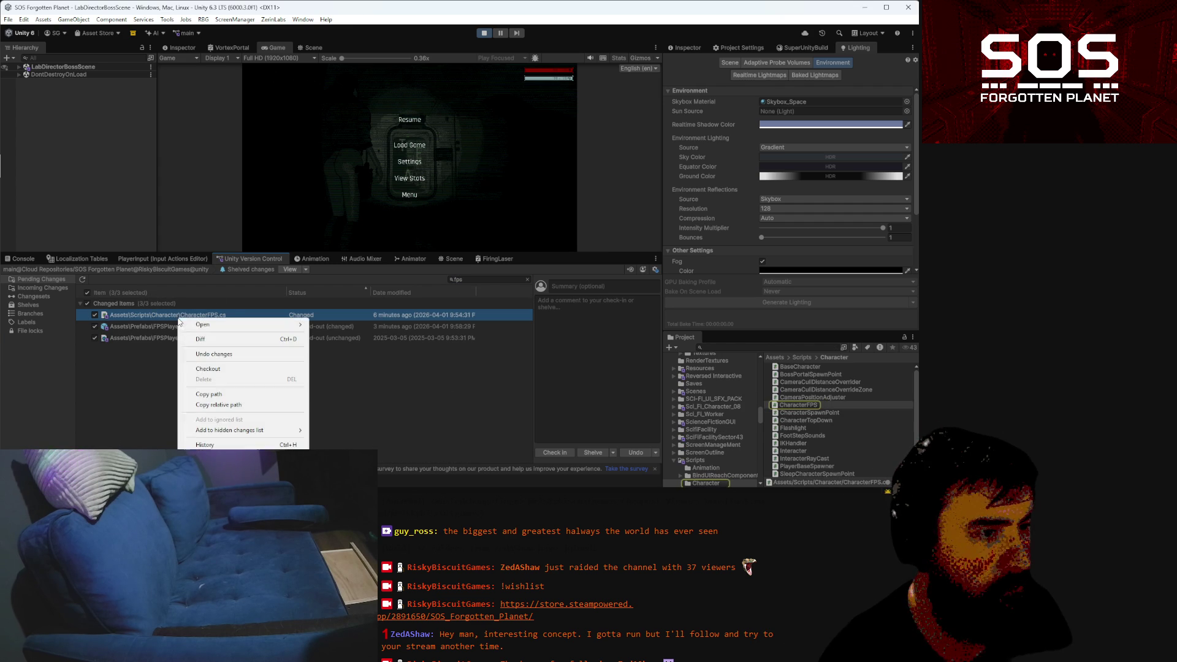
{"action": "left_click", "coordinate": [222, 354]}
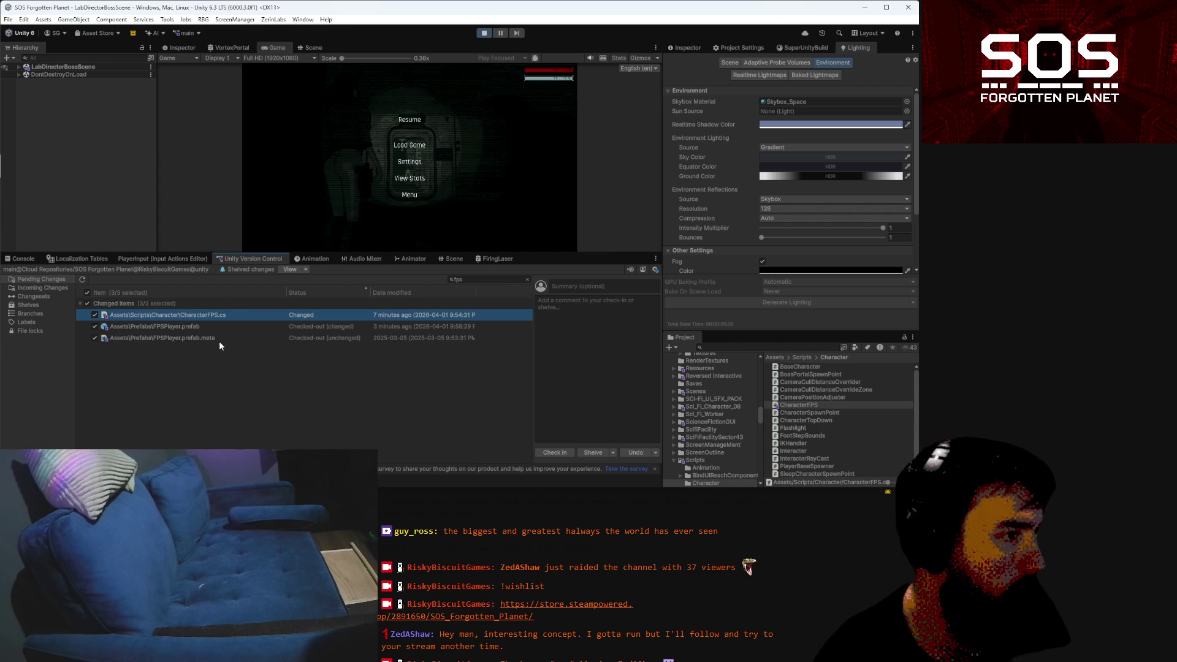
{"action": "double_click", "coordinate": [166, 314]}
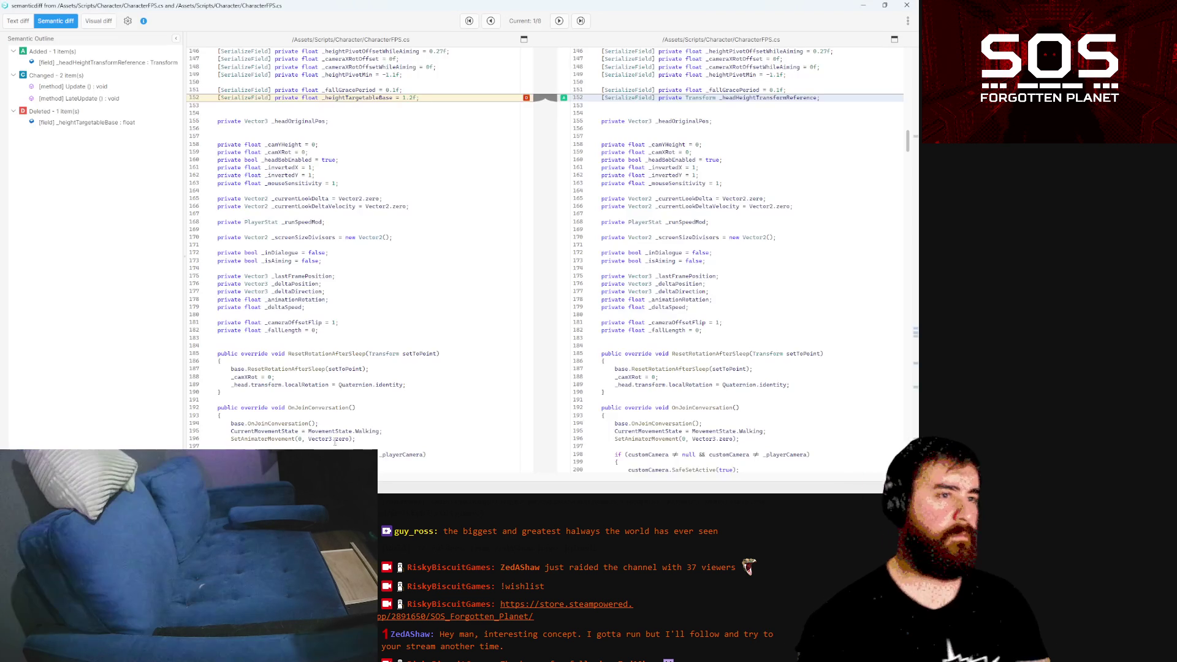
Step through all eight CharacterFPS.cs differences to the head-height change
{"action": "left_click", "coordinate": [564, 24]}
{"action": "left_click", "coordinate": [564, 23]}
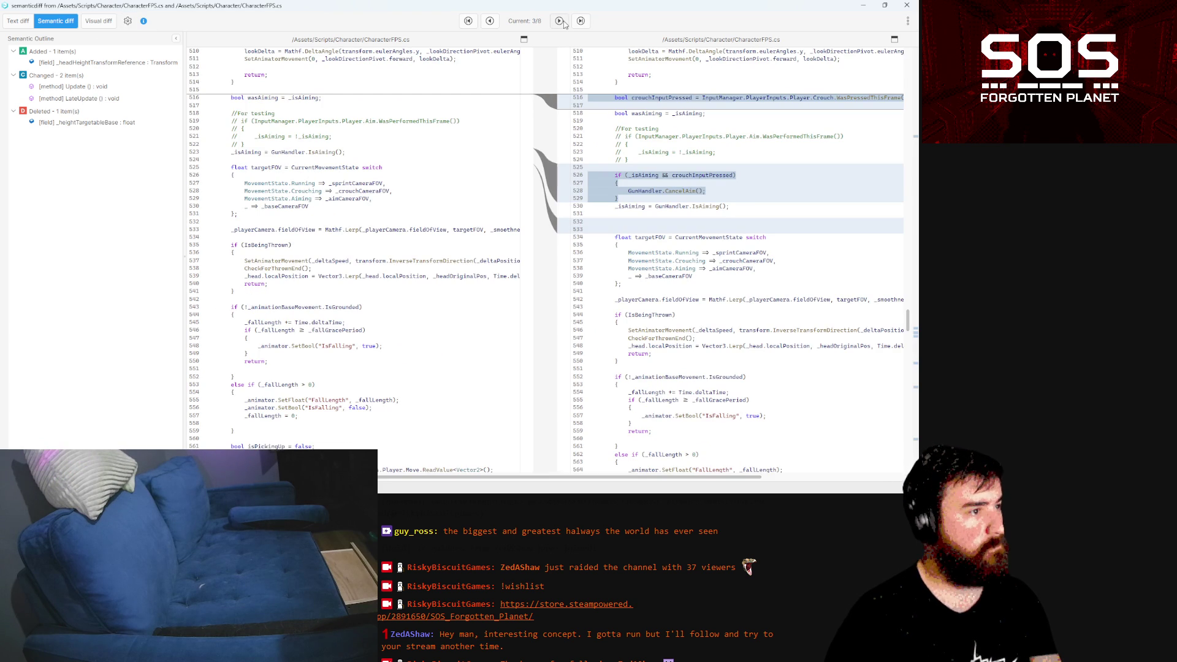
{"action": "left_click", "coordinate": [563, 23]}
{"action": "left_click", "coordinate": [564, 23]}
{"action": "left_click", "coordinate": [563, 23]}
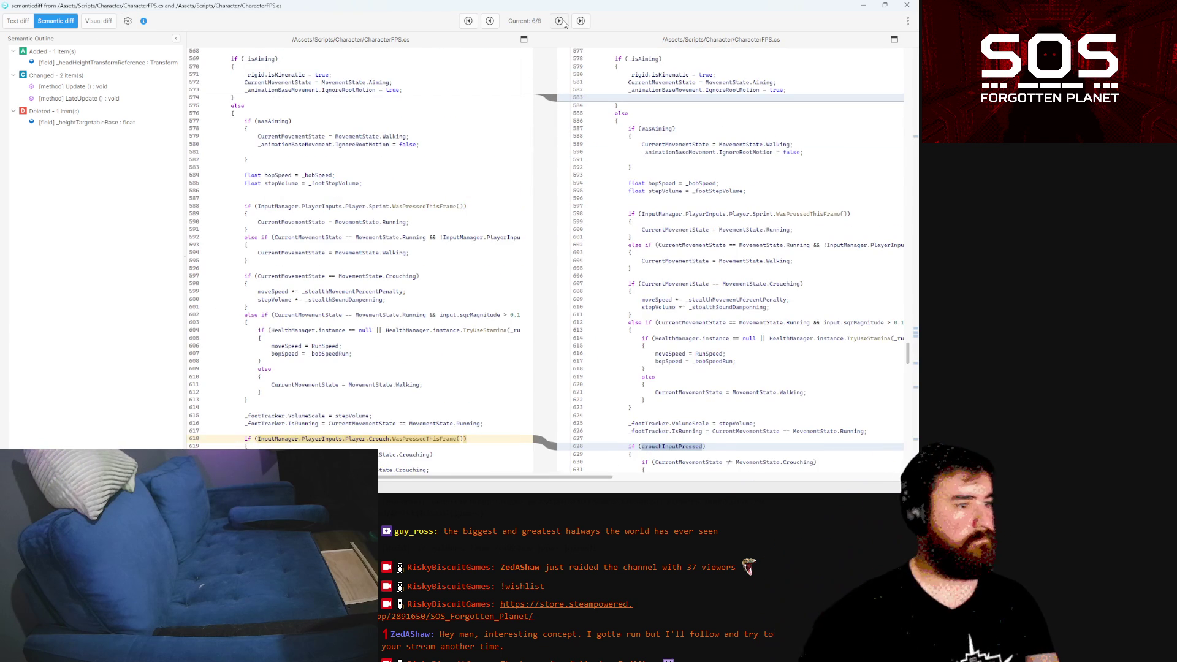
{"action": "left_click", "coordinate": [564, 23]}
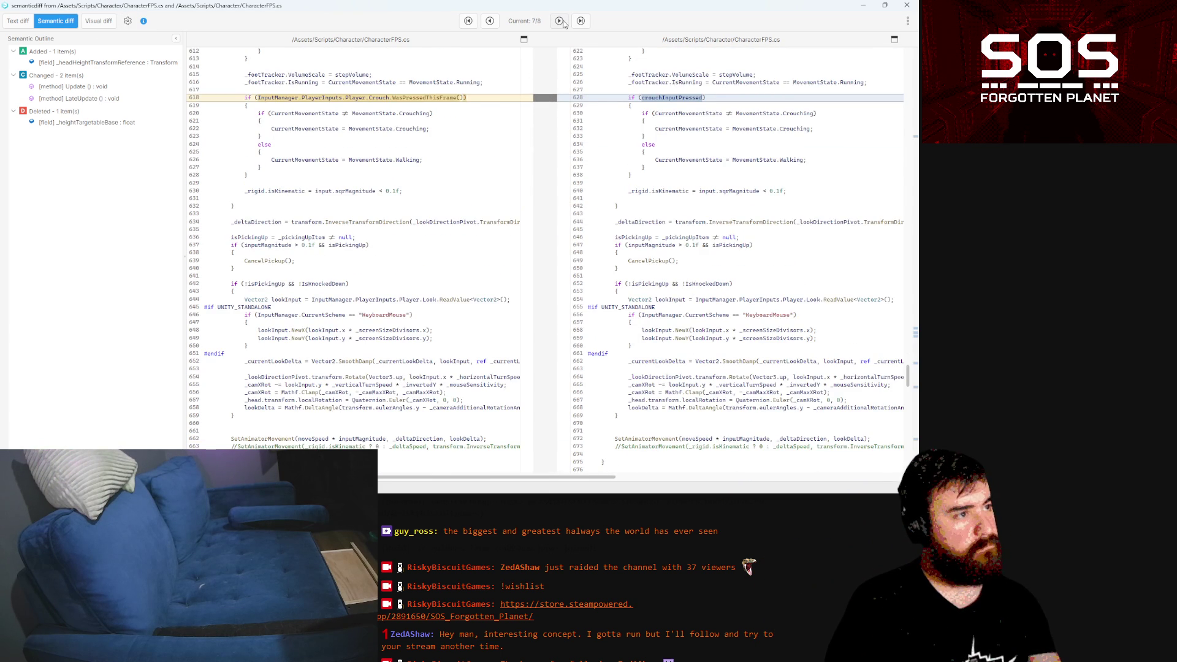
{"action": "left_click", "coordinate": [559, 21]}
Scroll the diff panes horizontally to read line 727, then return to Unity
{"action": "scroll", "coordinate": [736, 214], "scroll_direction": "up", "scroll_amount": 3}
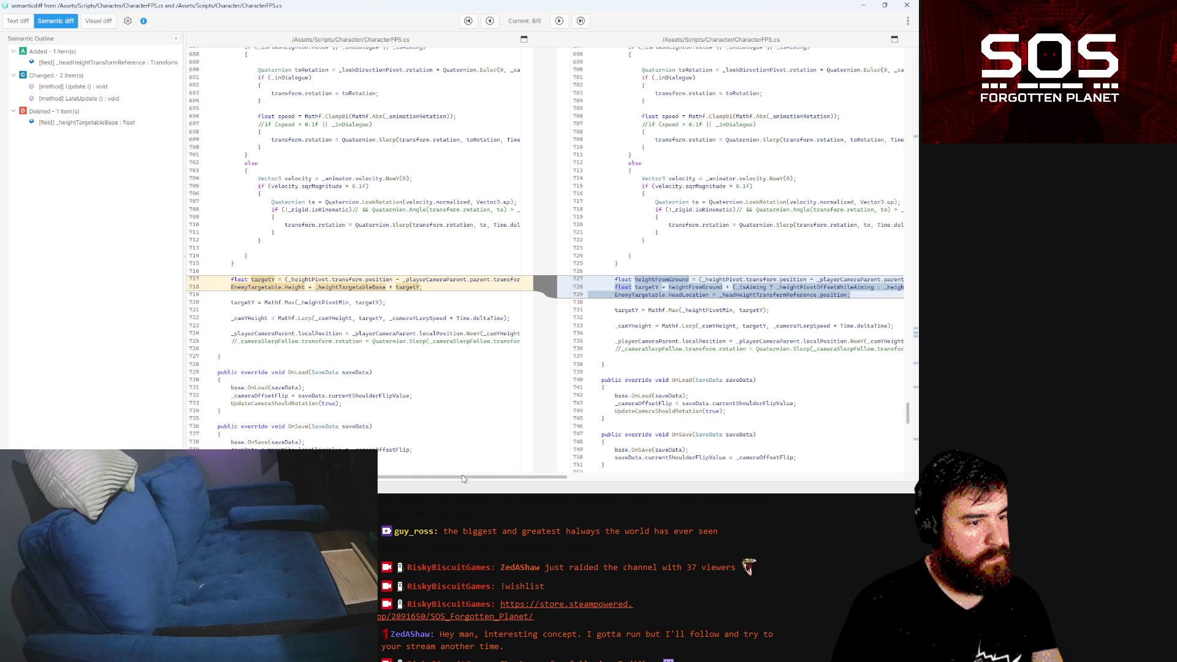
{"action": "mouse_move", "coordinate": [463, 478]}
{"action": "left_mouse_down"}
{"action": "mouse_move", "coordinate": [585, 484]}
{"action": "mouse_move", "coordinate": [469, 467]}
{"action": "mouse_move", "coordinate": [815, 473]}
{"action": "mouse_move", "coordinate": [534, 448]}
{"action": "left_mouse_up"}
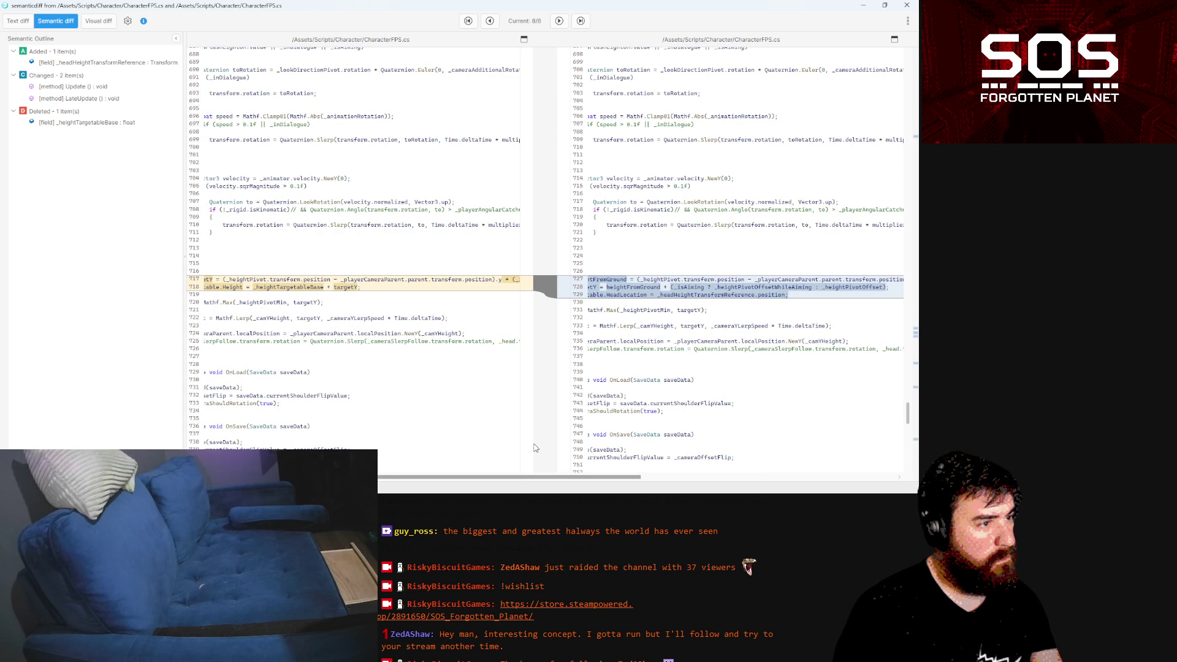
{"action": "mouse_move", "coordinate": [535, 447]}
{"action": "left_mouse_down"}
{"action": "mouse_move", "coordinate": [700, 458]}
{"action": "mouse_move", "coordinate": [462, 425]}
{"action": "left_mouse_up"}
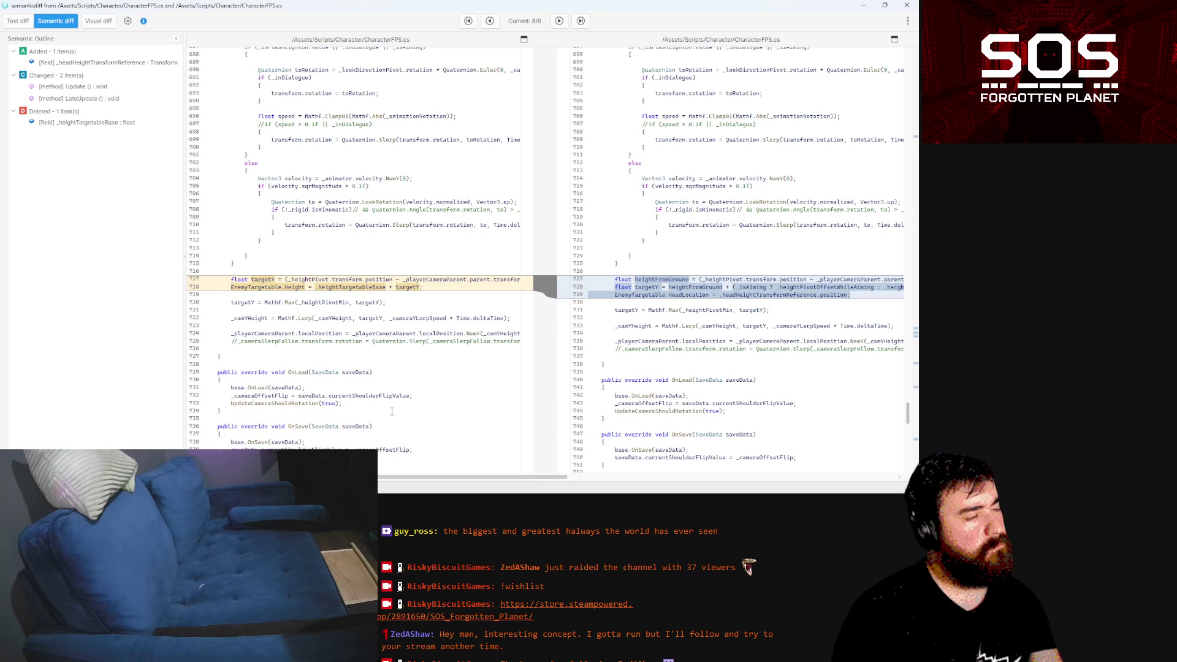
{"action": "key", "text": "alt+Tab"}
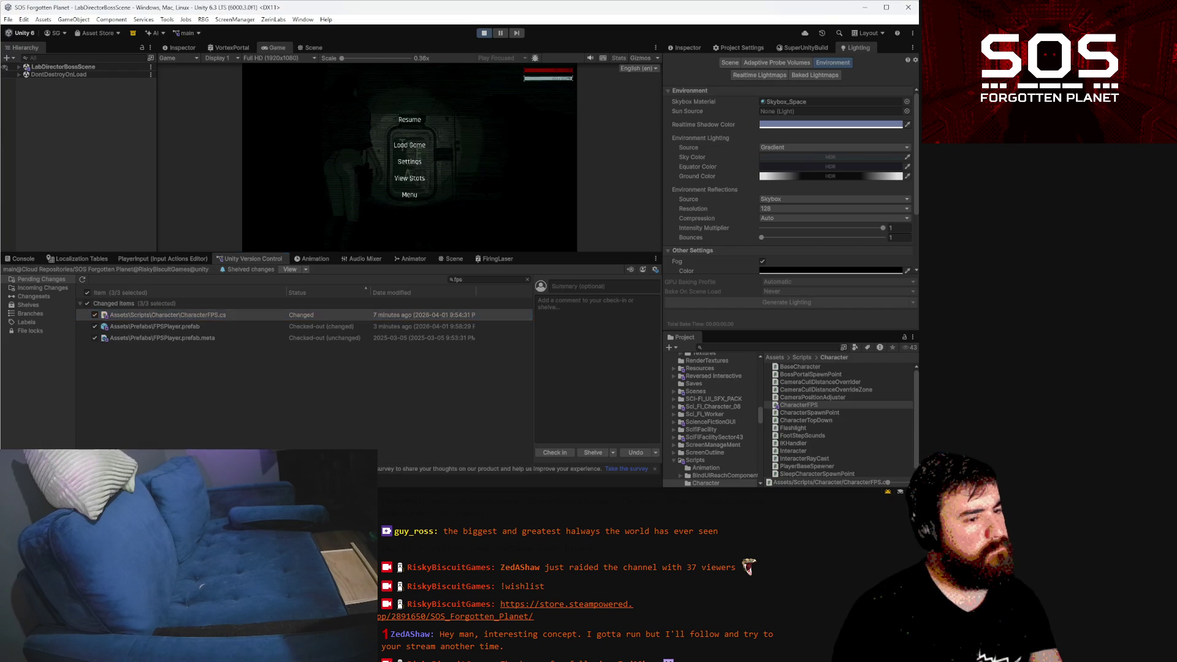
Resume the game, playtest briefly, pause again, and switch to CharacterFPS.cs in VS Code
{"action": "left_click", "coordinate": [412, 119]}
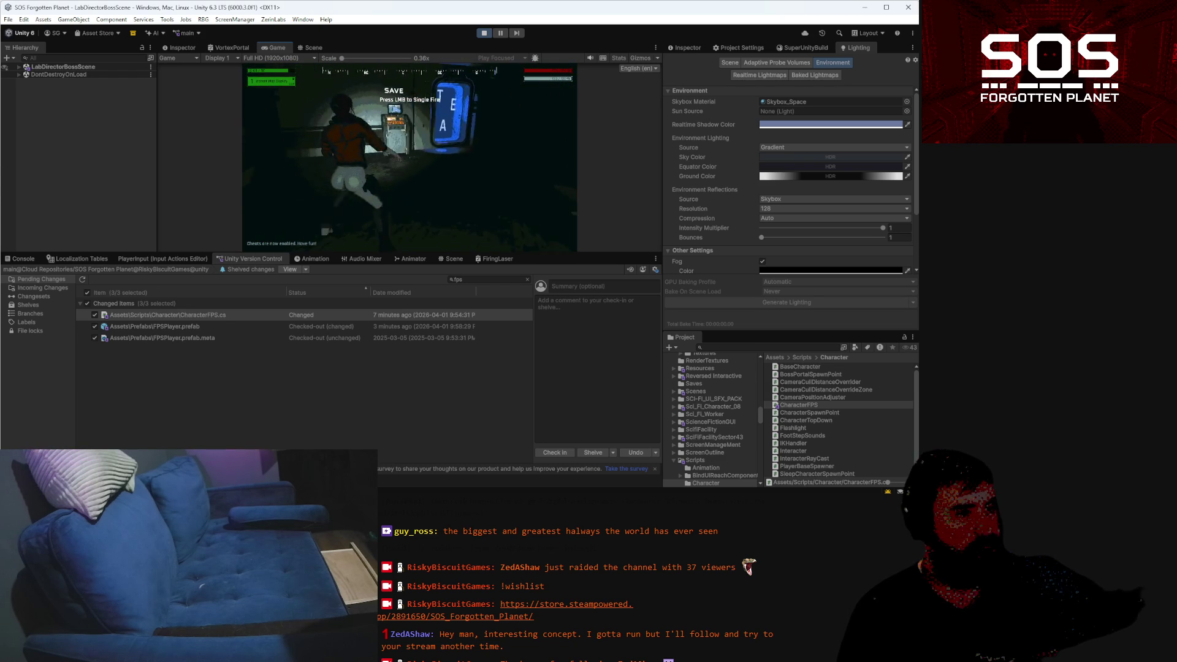
{"action": "key", "text": "Escape"}
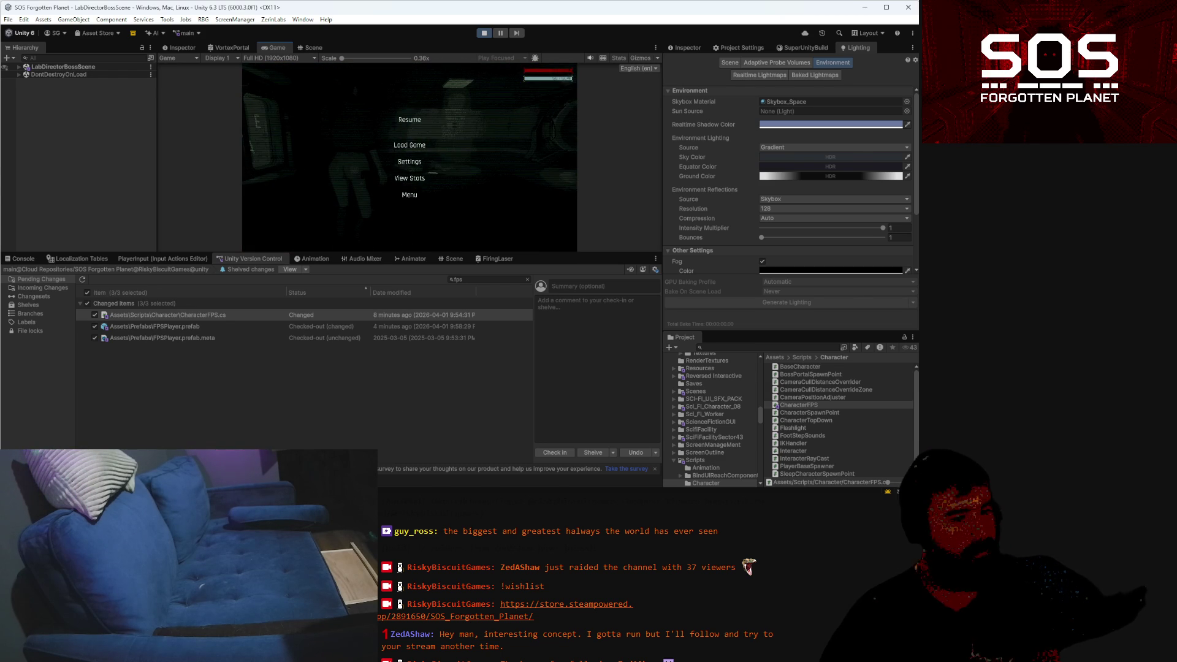
{"action": "key", "text": "alt+Tab"}
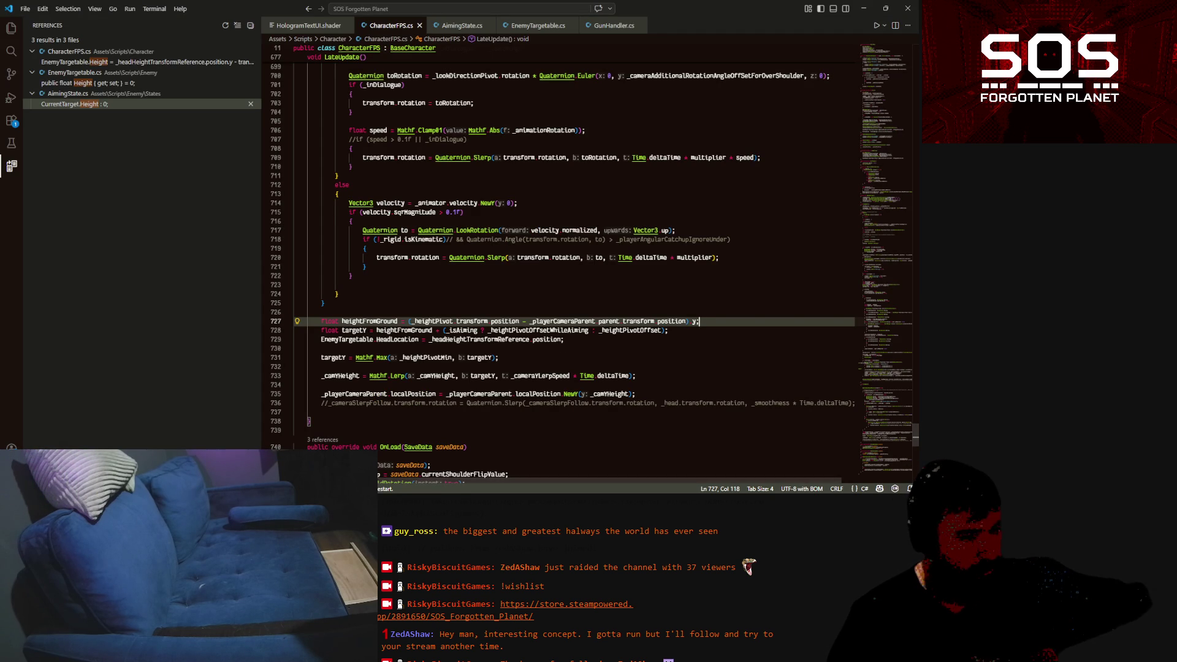
Bring the SemanticMerge comparison of CharacterFPS.cs back to the front
{"action": "key", "text": "alt+Tab"}
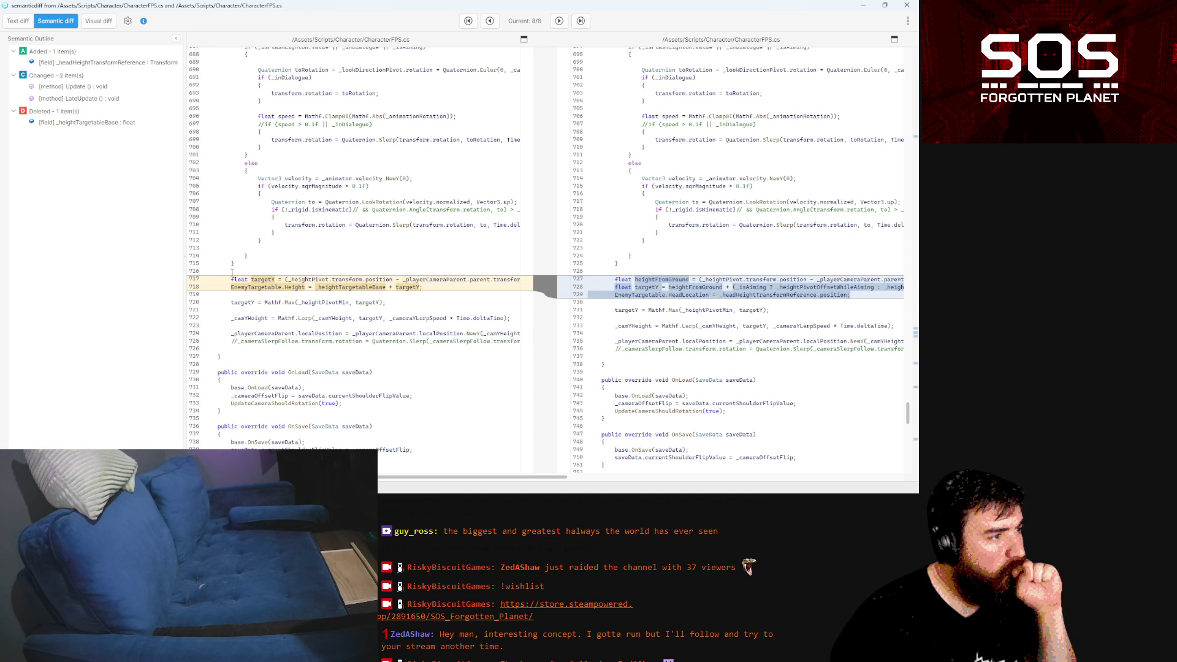
Select line 717 in the old CharacterFPS.cs to reveal the full targetY calculation
{"action": "left_click_drag", "start_coordinate": [285, 279], "coordinate": [564, 286]}
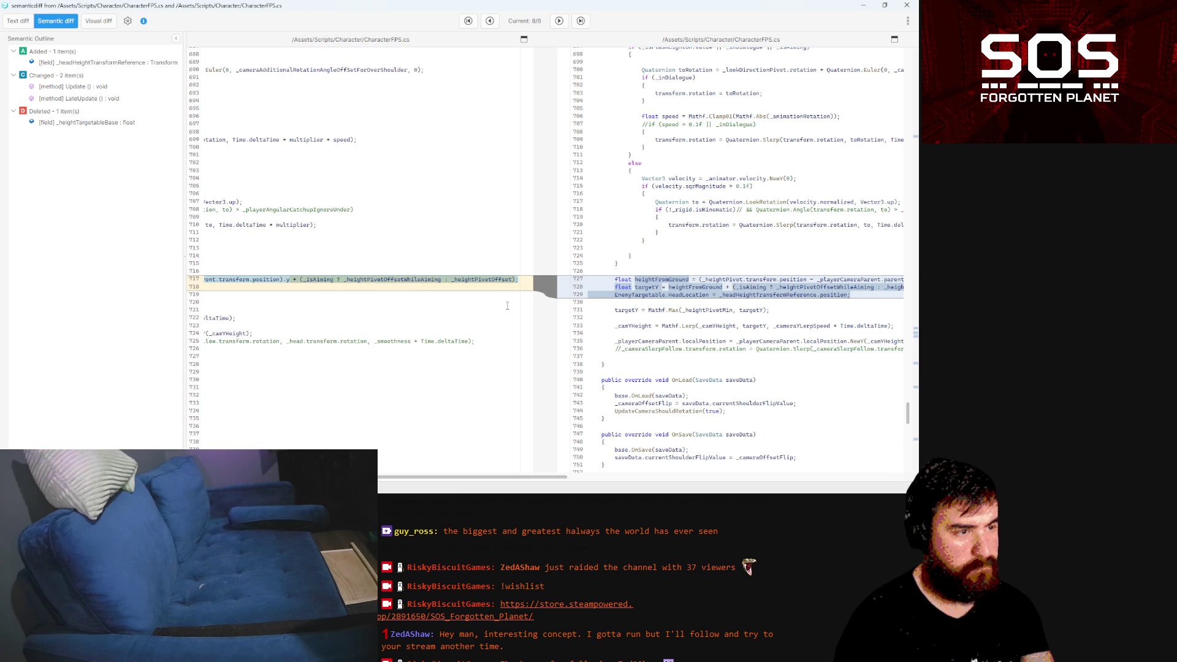
{"action": "key", "text": "alt+Tab"}
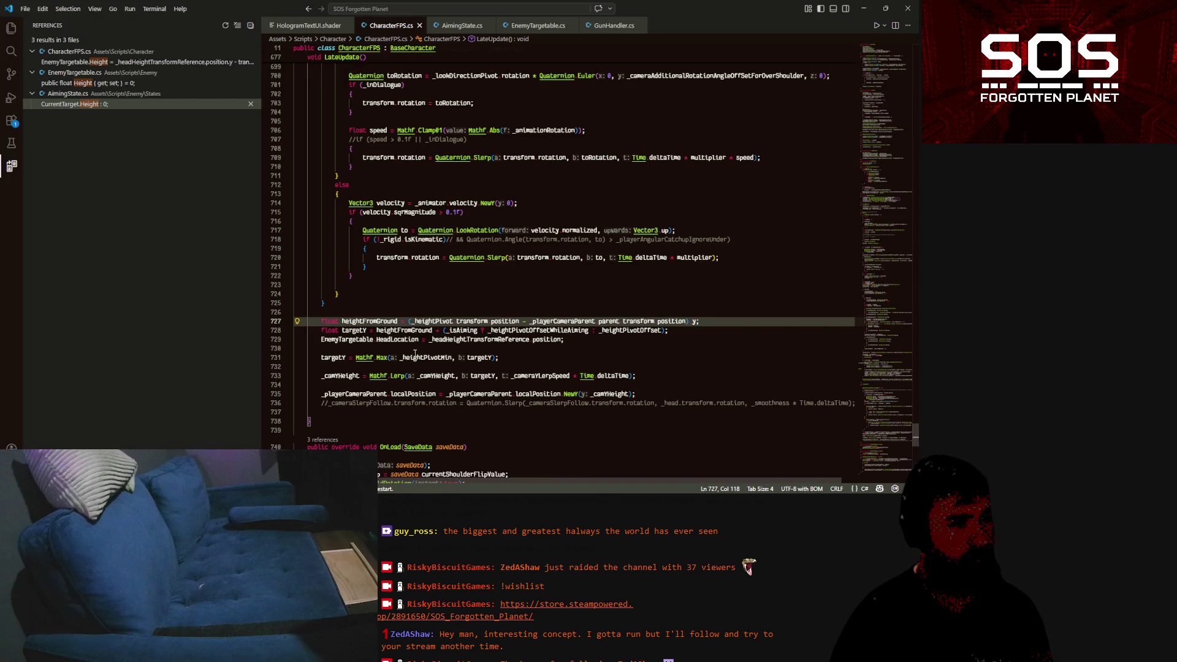
Insert the combined one-line targetY calculation below line 728 in LateUpdate
{"action": "left_click", "coordinate": [687, 330]}
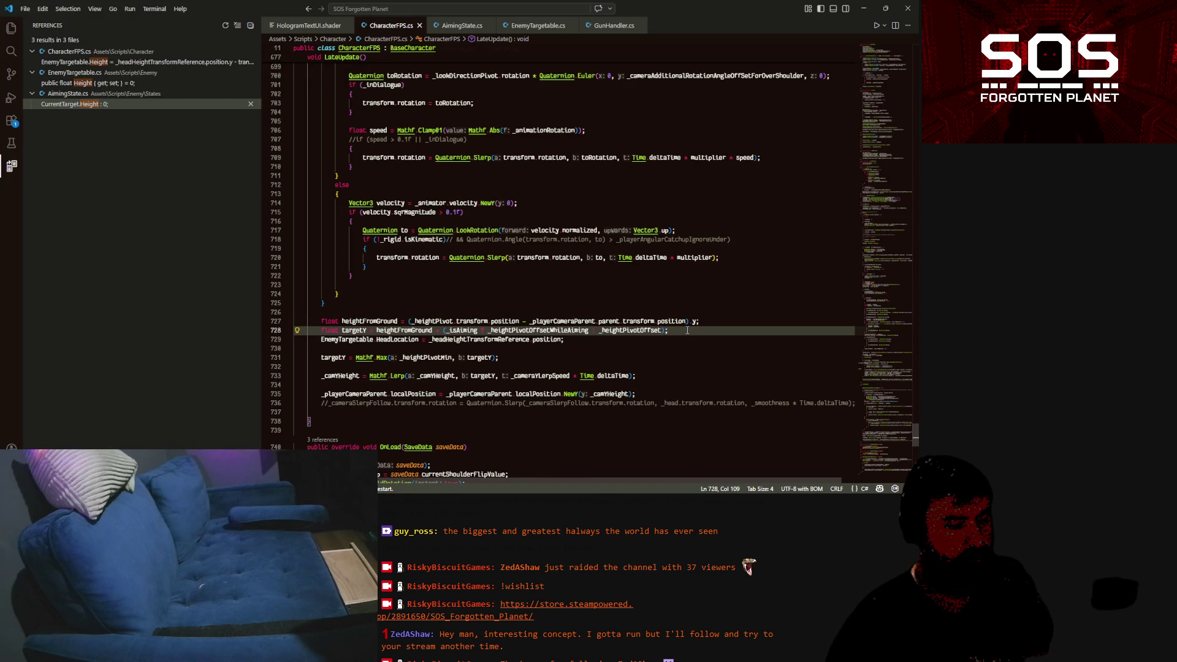
{"action": "key", "text": "Return"}
{"action": "key", "text": "Tab"}
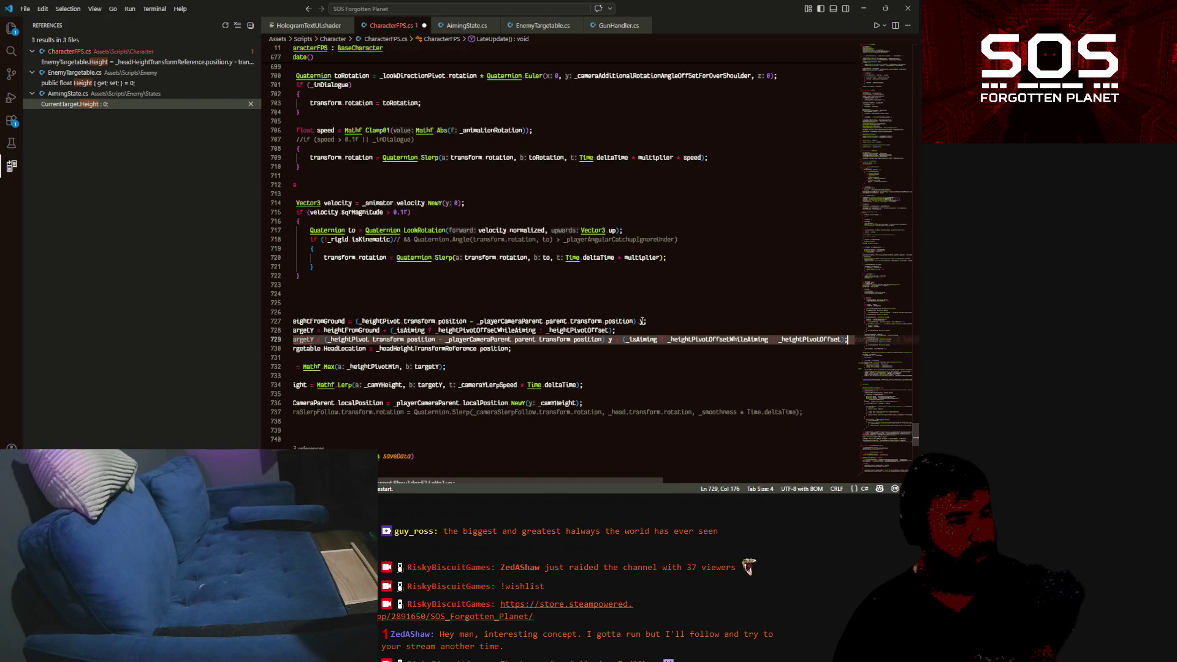
{"action": "left_click_drag", "start_coordinate": [553, 480], "coordinate": [523, 482]}
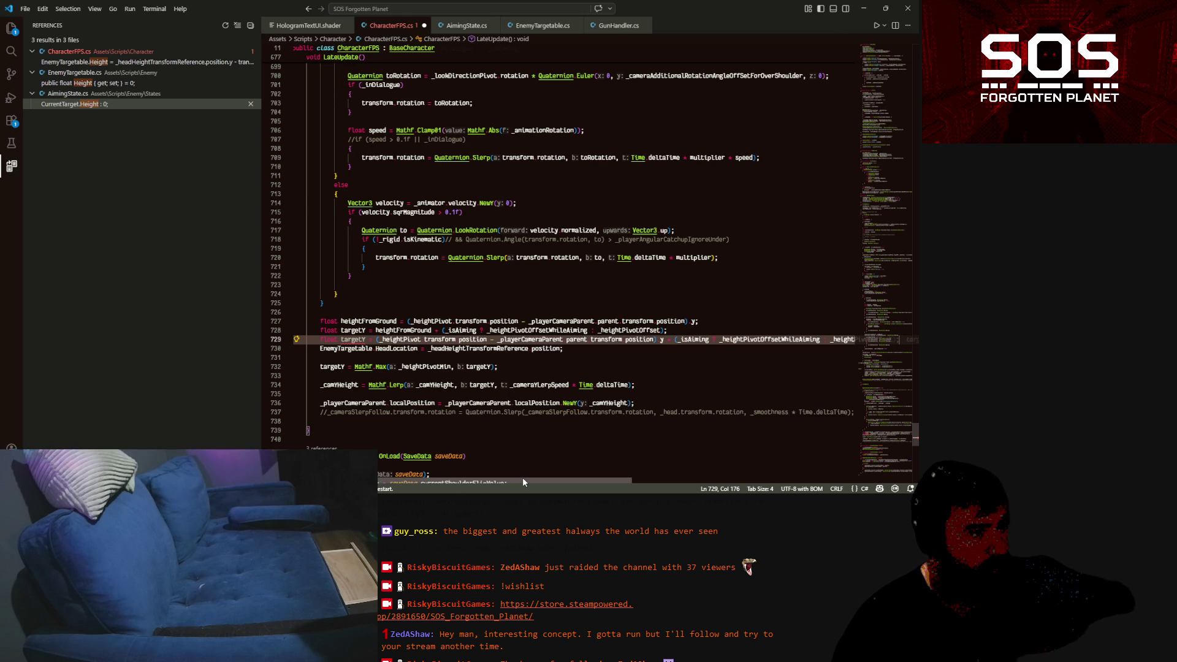
{"action": "left_click_drag", "start_coordinate": [523, 481], "coordinate": [588, 481]}
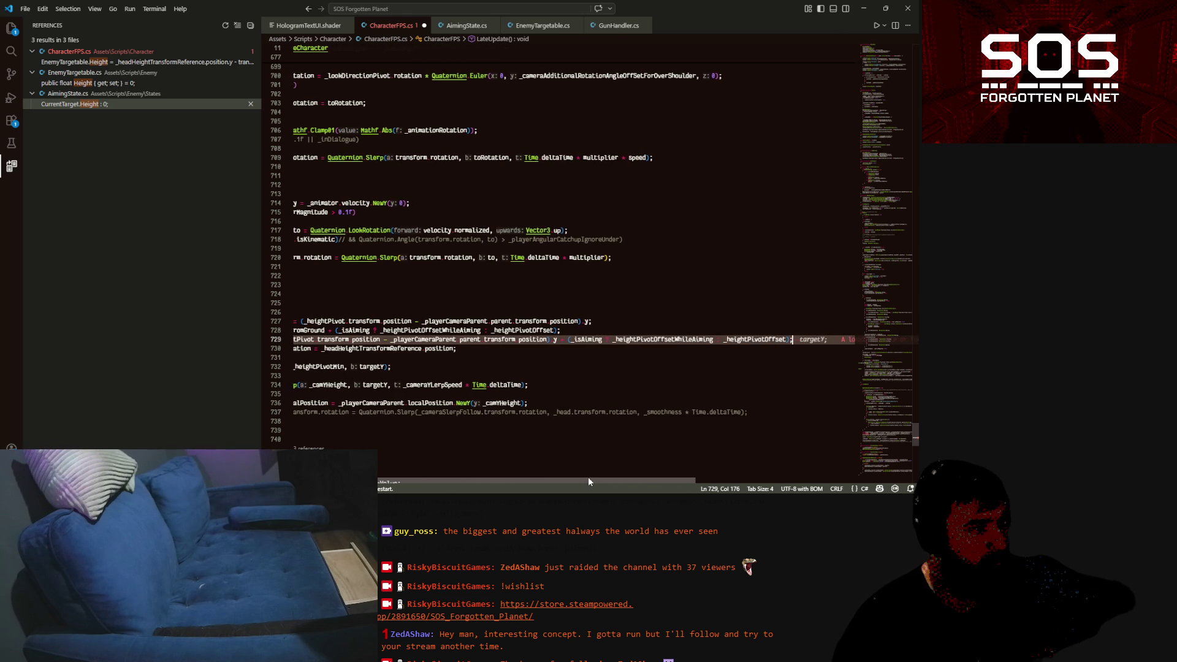
{"action": "scroll", "coordinate": [627, 349], "scroll_direction": "left", "scroll_amount": 5}
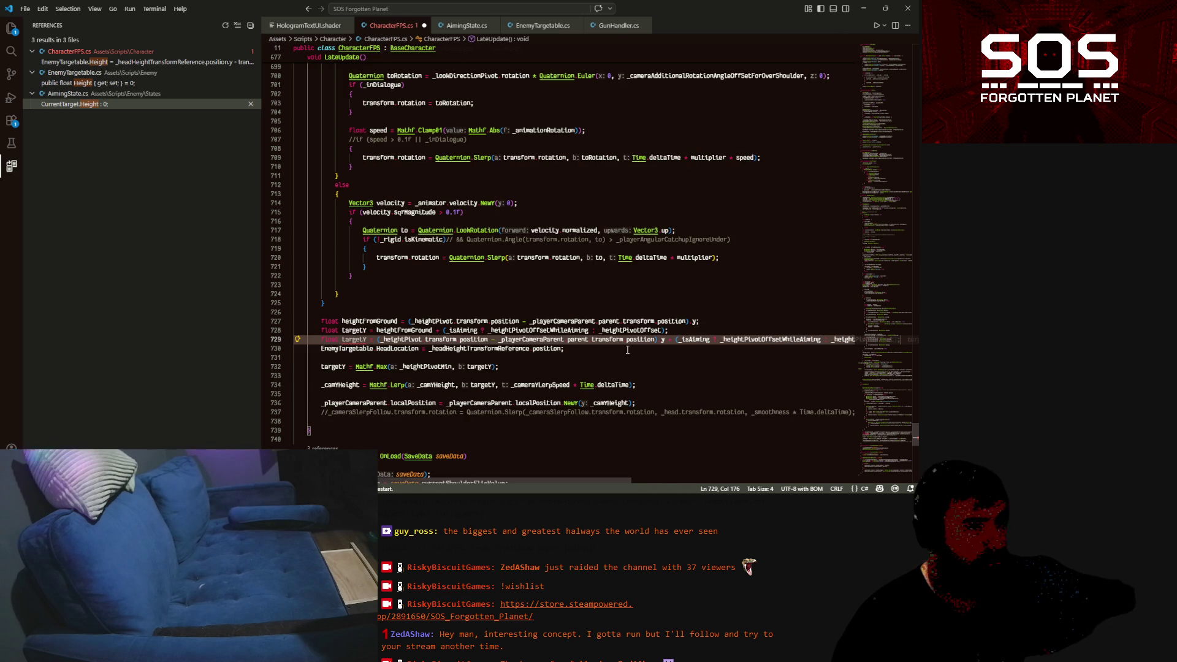
Comment out the old heightFromGround and targetY lines and save CharacterFPS.cs
{"action": "left_click_drag", "start_coordinate": [681, 328], "coordinate": [232, 324]}
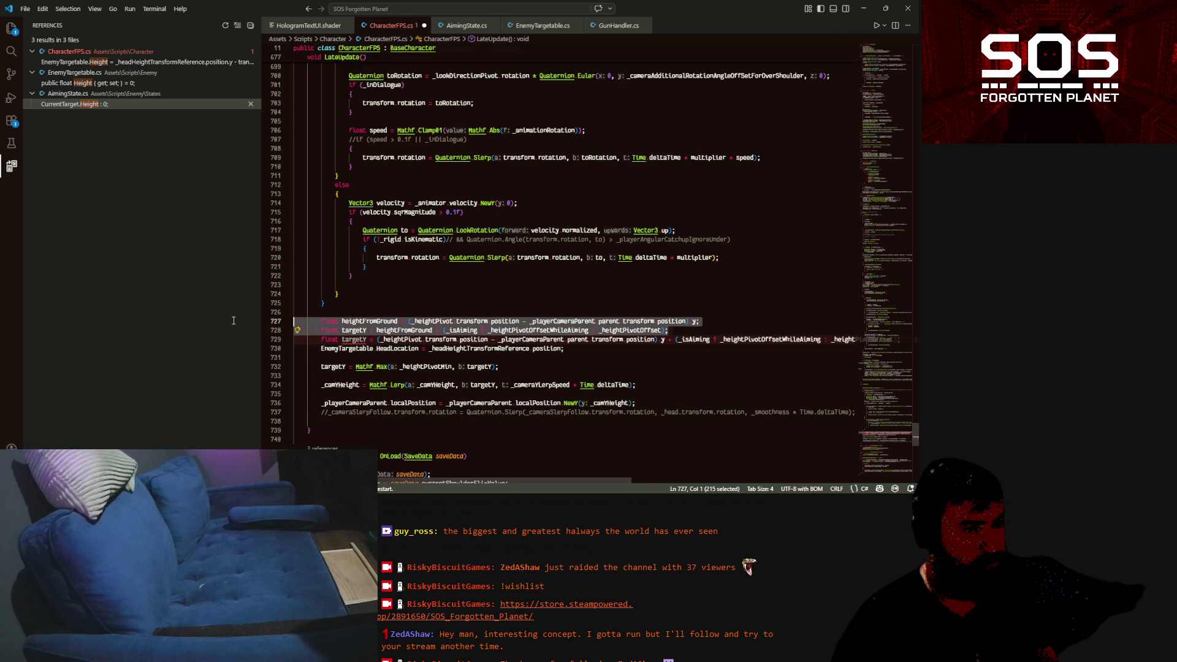
{"action": "key", "text": "ctrl+slash"}
{"action": "key", "text": "ctrl+s"}
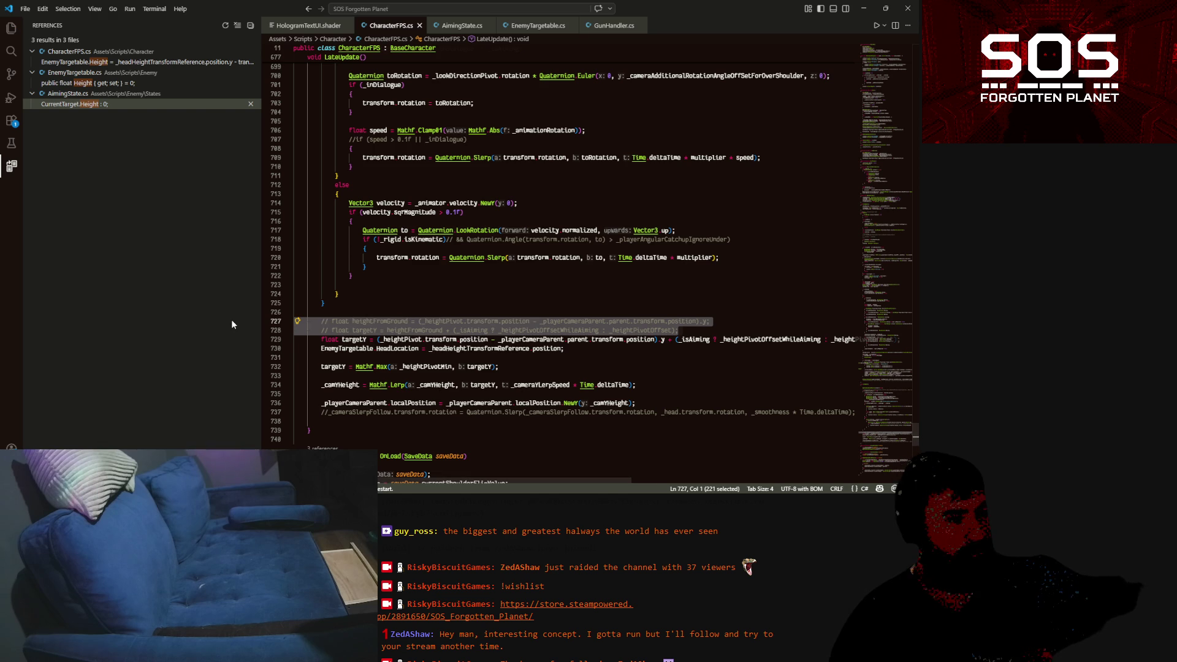
{"action": "left_click", "coordinate": [661, 341]}
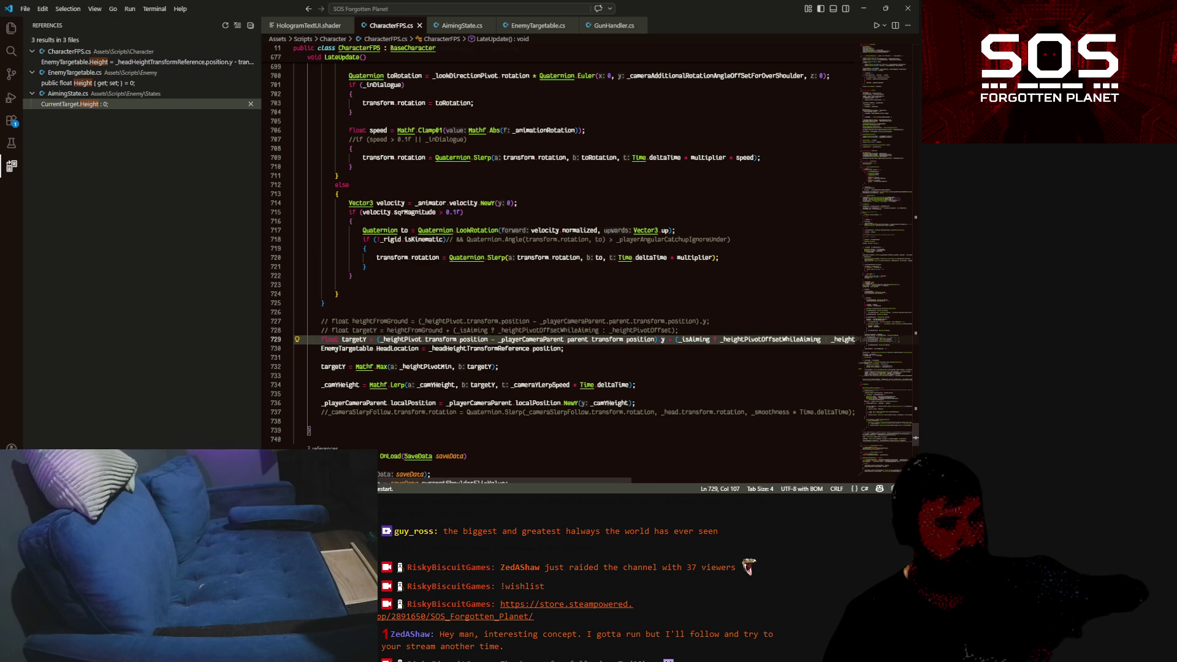
{"action": "key", "text": "alt+Tab"}
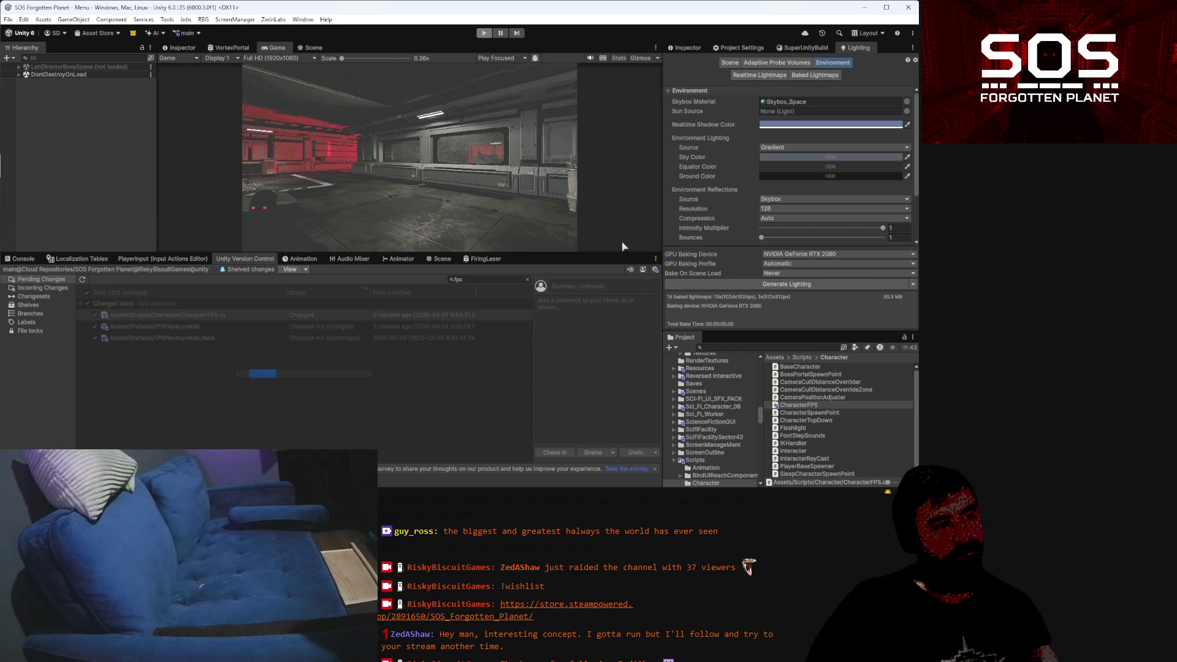
Enlarge the Game view, playtest the change, then show the Console and search the Project for 'charact'
{"action": "left_click_drag", "start_coordinate": [622, 254], "coordinate": [613, 357]}
{"action": "left_click", "coordinate": [484, 33]}
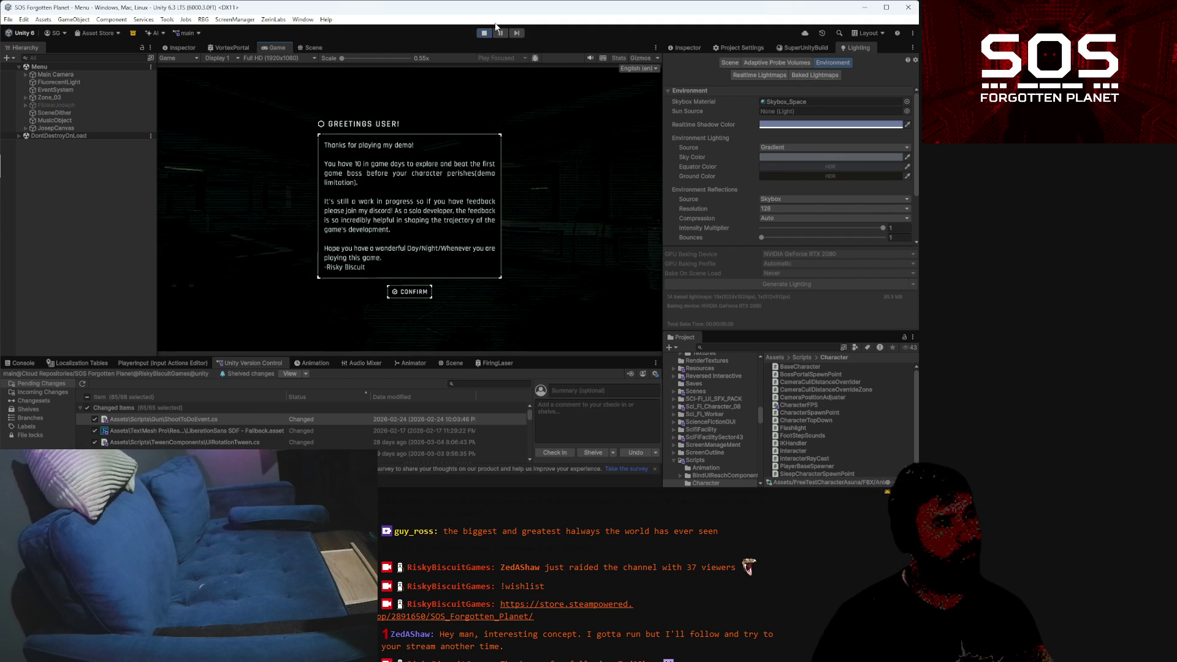
{"action": "left_click", "coordinate": [484, 33]}
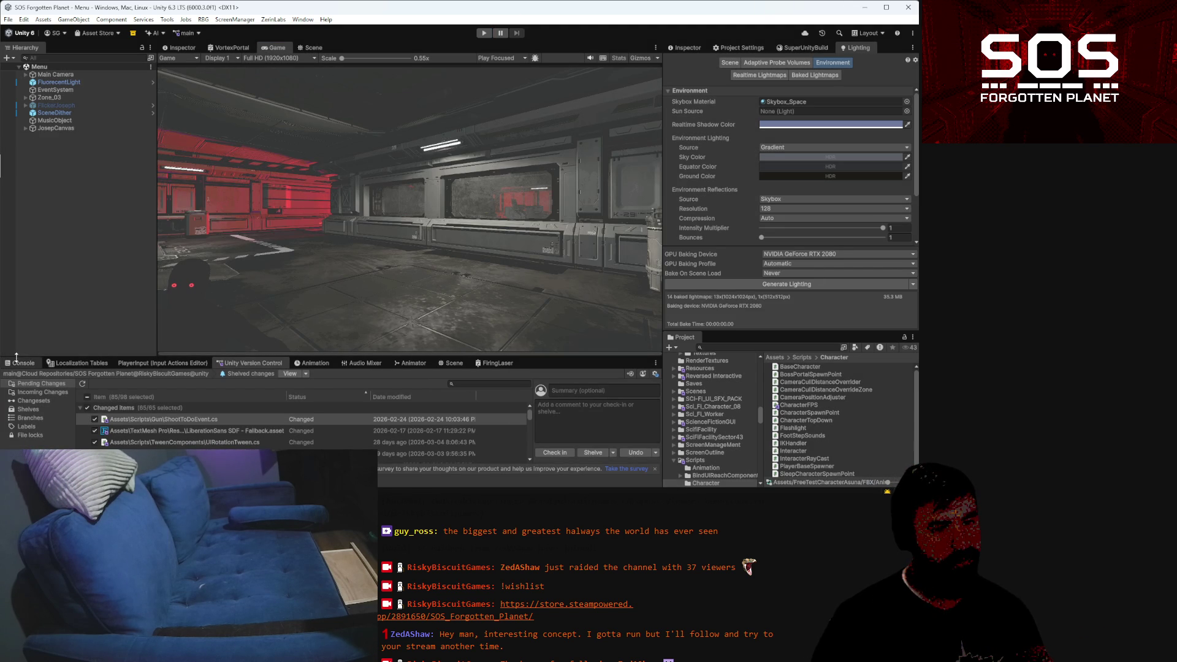
{"action": "left_click", "coordinate": [22, 363]}
{"action": "left_click", "coordinate": [794, 347]}
{"action": "type", "text": "charac"}
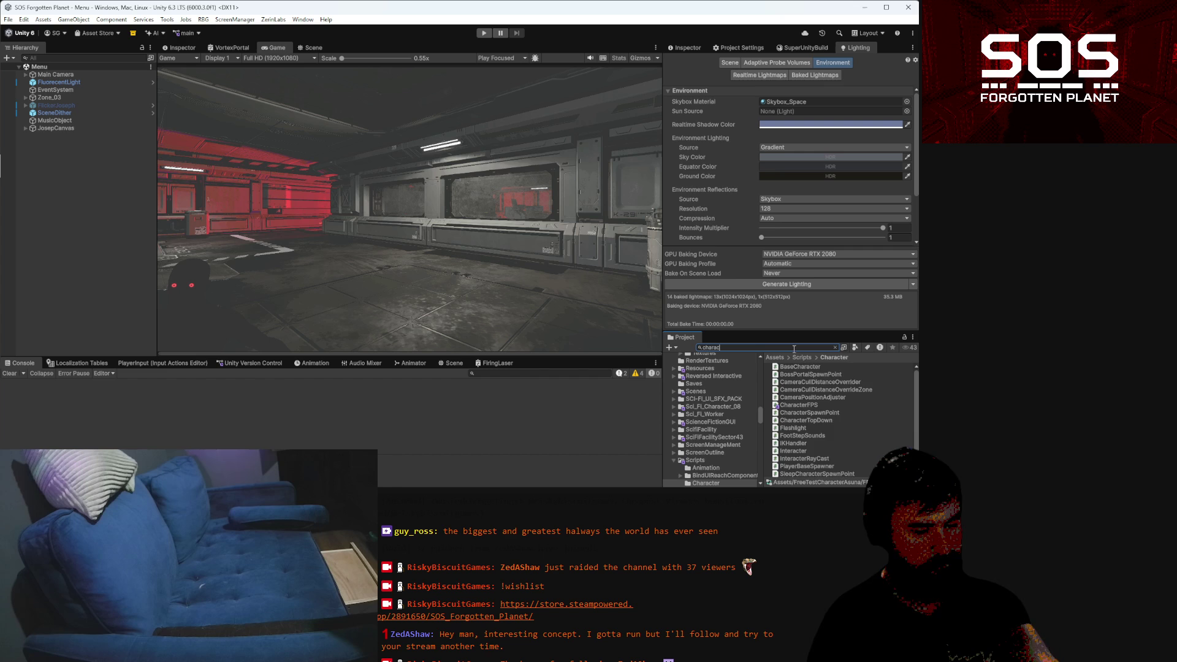
{"action": "type", "text": "t"}
Search the Project for 'fps', open the FPSPlayer prefab, and select its root object
{"action": "scroll", "coordinate": [841, 424], "scroll_direction": "down", "scroll_amount": 5}
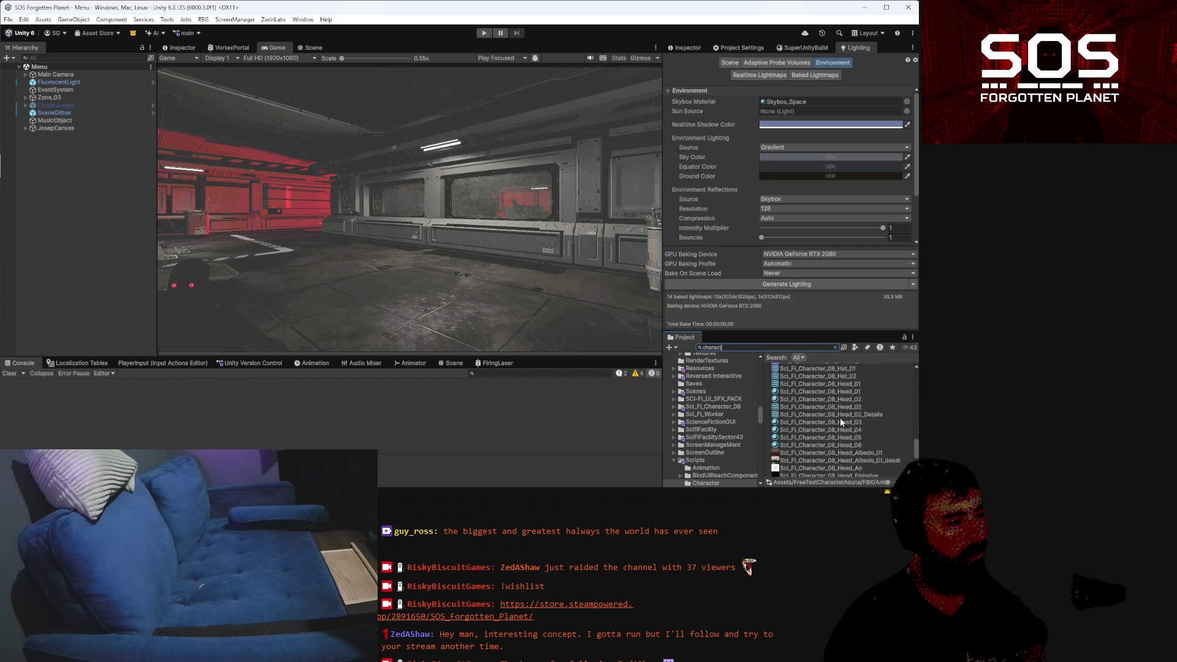
{"action": "scroll", "coordinate": [806, 410], "scroll_direction": "down", "scroll_amount": 3}
{"action": "scroll", "coordinate": [807, 406], "scroll_direction": "up", "scroll_amount": 5}
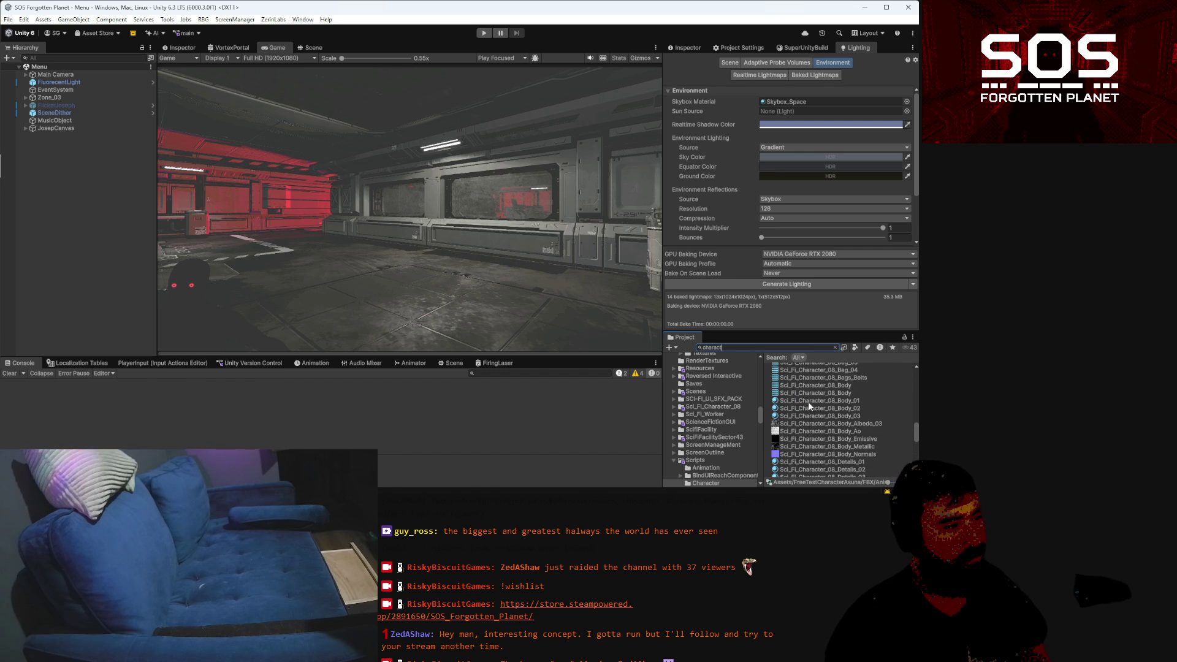
{"action": "type", "text": "fps"}
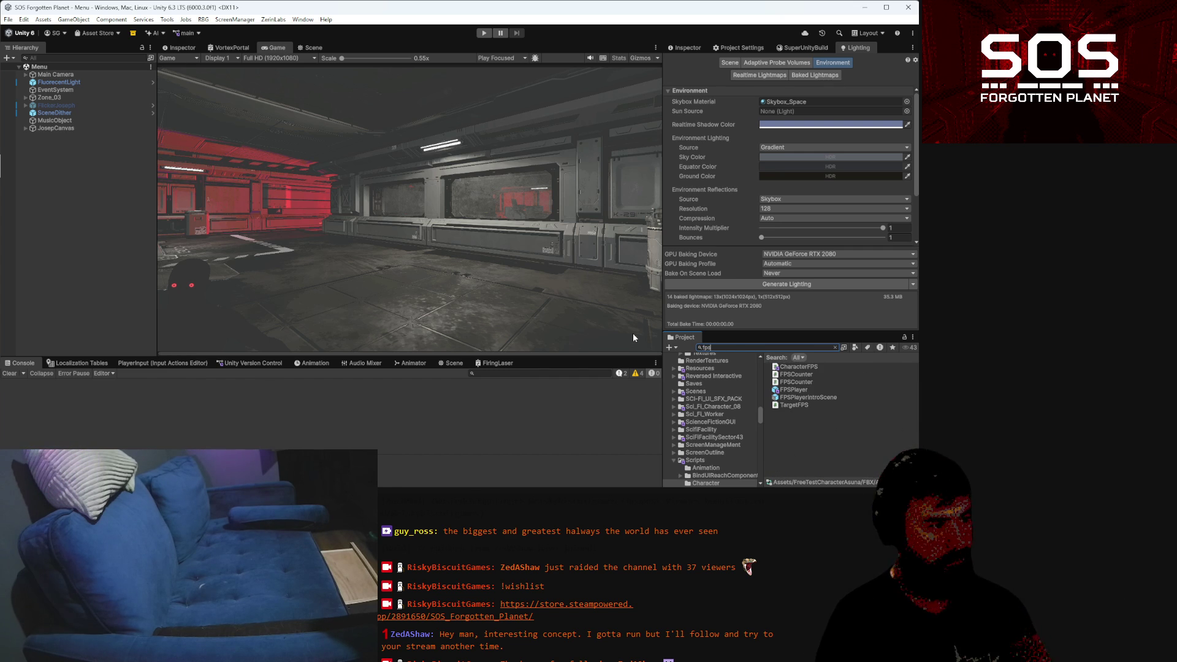
{"action": "double_click", "coordinate": [800, 389]}
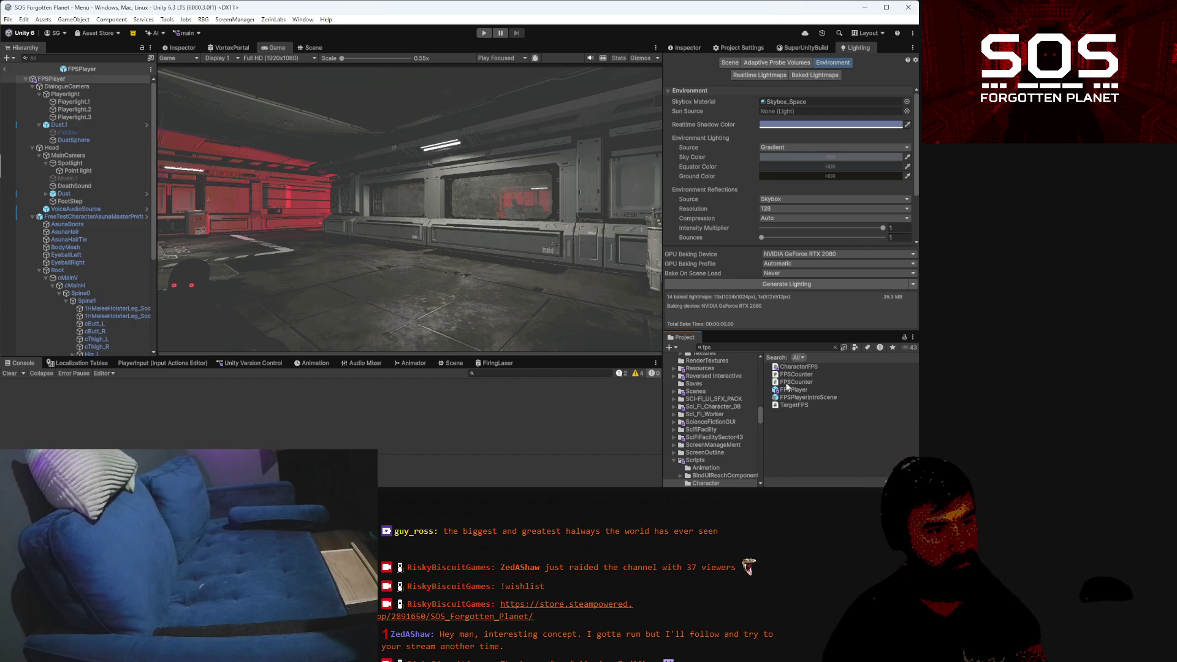
{"action": "scroll", "coordinate": [721, 196], "scroll_direction": "down", "scroll_amount": 2}
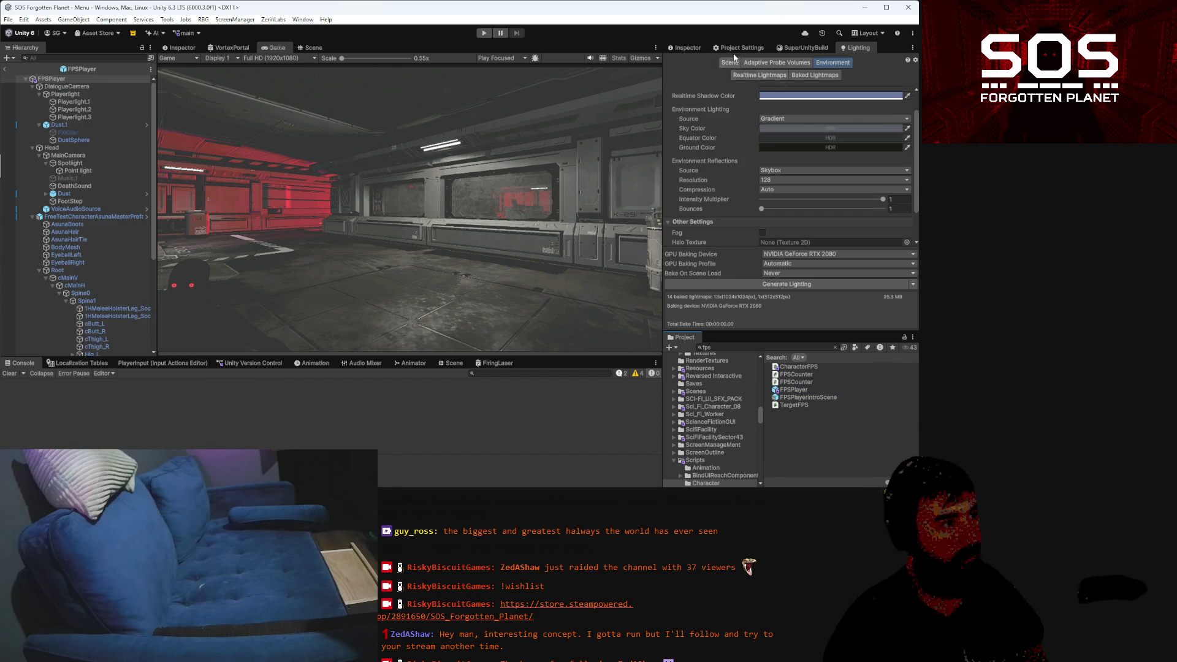
{"action": "left_click", "coordinate": [691, 48]}
{"action": "scroll", "coordinate": [760, 214], "scroll_direction": "down", "scroll_amount": 10}
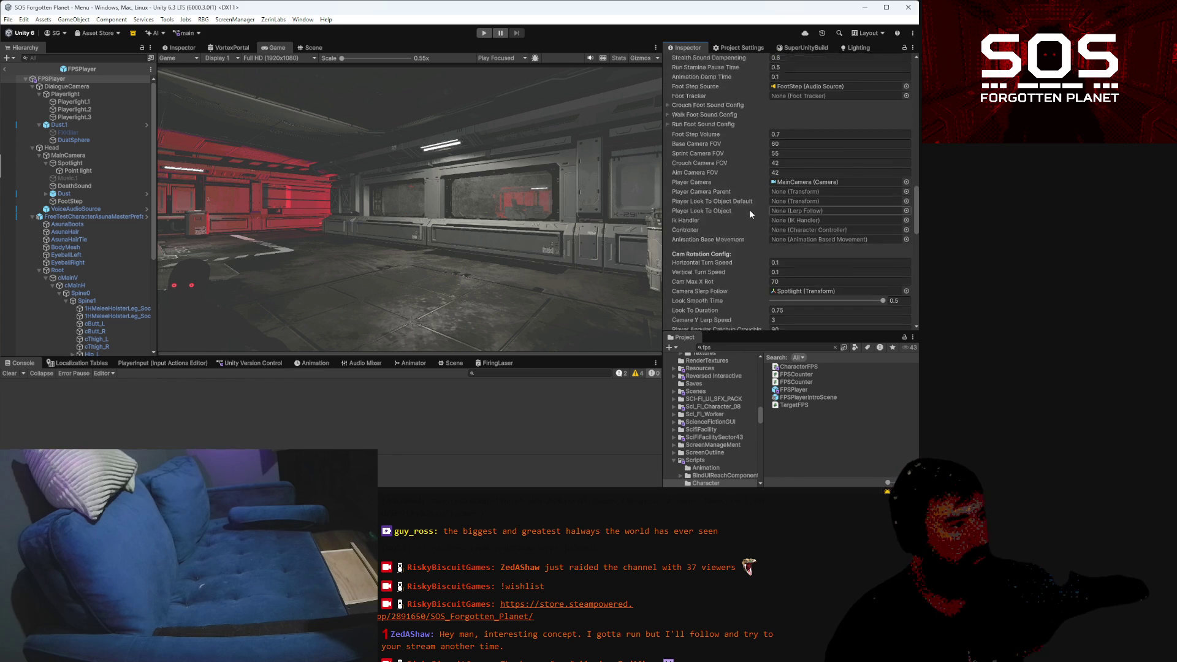
{"action": "scroll", "coordinate": [750, 212], "scroll_direction": "down", "scroll_amount": 2}
{"action": "left_click", "coordinate": [64, 79]}
Set the FPSPlayer's Bob Config Head reference to None
{"action": "scroll", "coordinate": [821, 200], "scroll_direction": "down", "scroll_amount": 15}
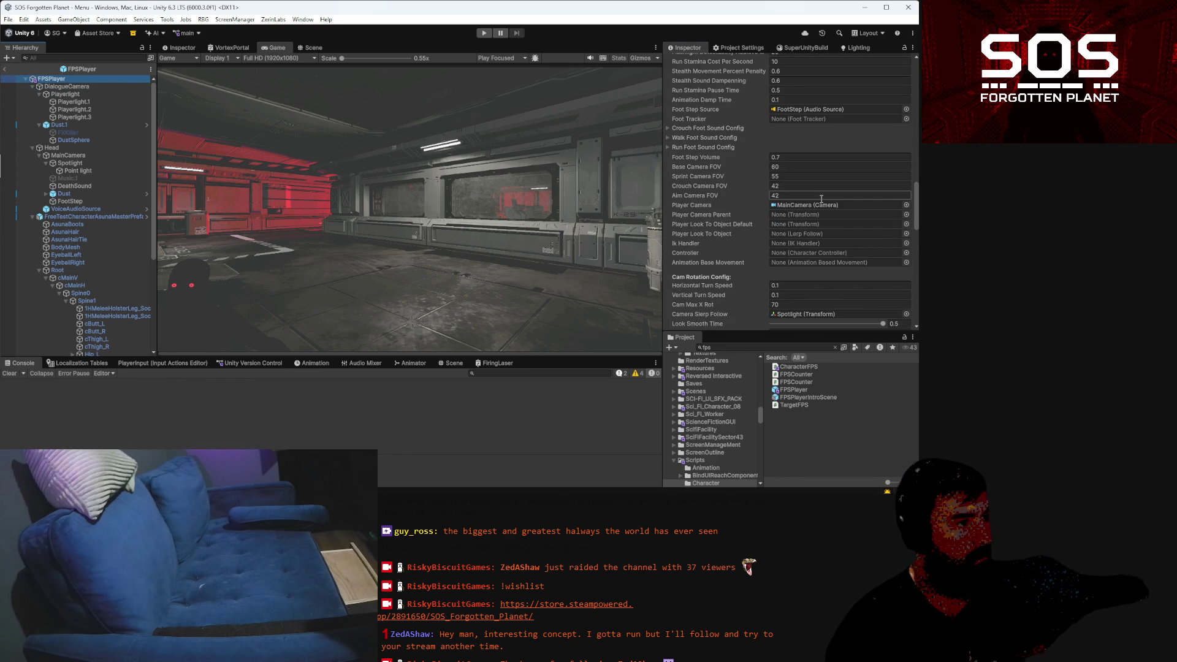
{"action": "scroll", "coordinate": [821, 199], "scroll_direction": "down", "scroll_amount": 7}
{"action": "scroll", "coordinate": [804, 200], "scroll_direction": "down", "scroll_amount": 7}
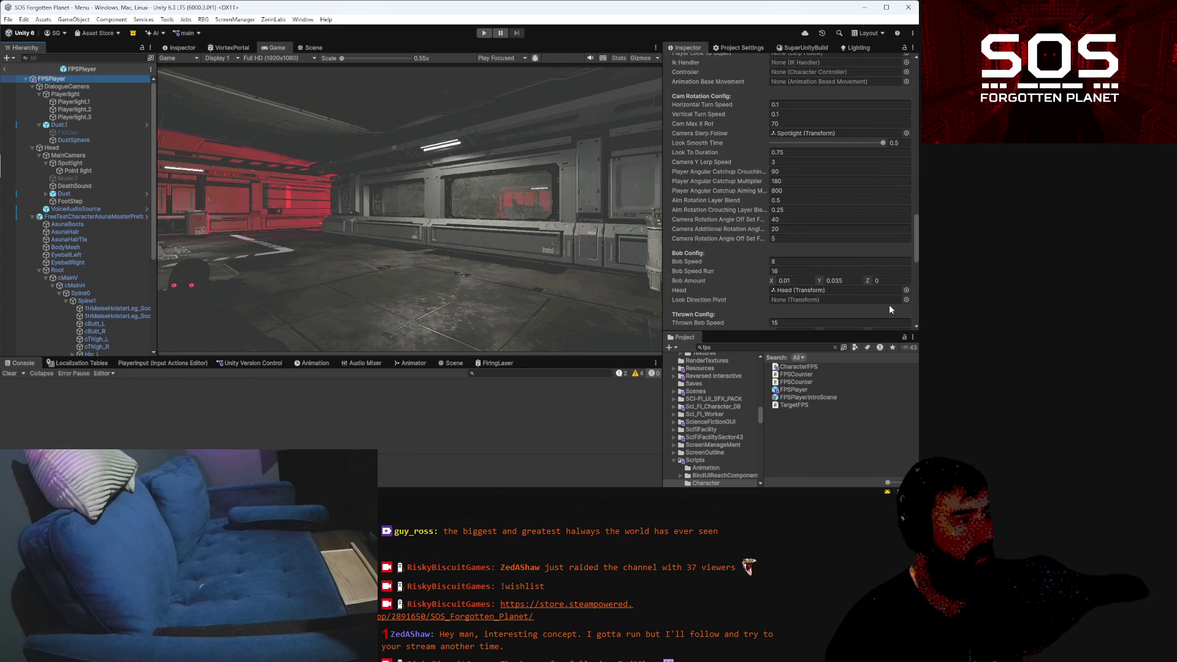
{"action": "left_click", "coordinate": [906, 290]}
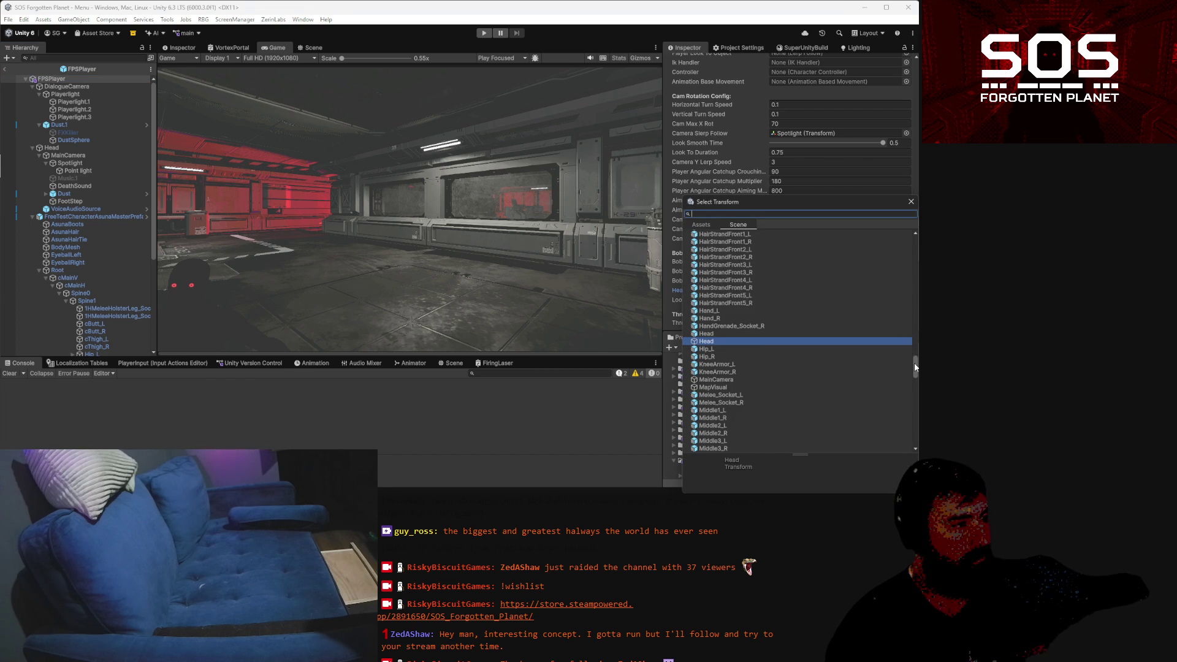
{"action": "left_click_drag", "start_coordinate": [915, 367], "coordinate": [915, 242]}
{"action": "left_click", "coordinate": [706, 233]}
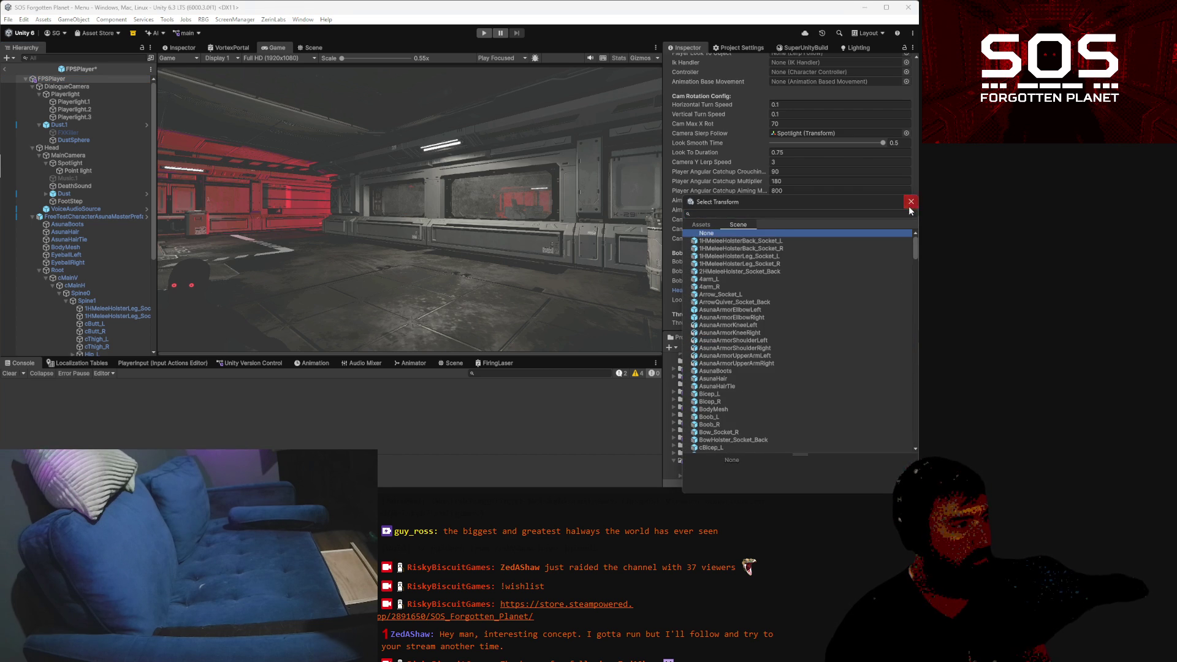
{"action": "left_click", "coordinate": [910, 206]}
Ping the Head Height Transform Reference object and select the Asuna character model
{"action": "scroll", "coordinate": [813, 249], "scroll_direction": "down", "scroll_amount": 10}
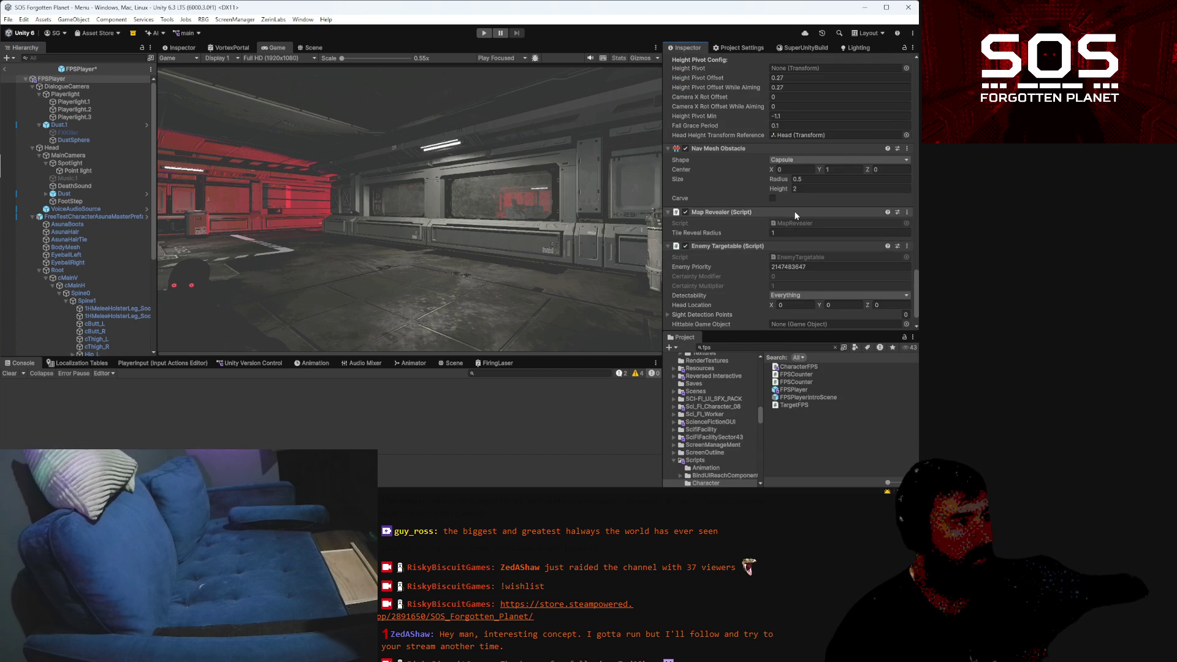
{"action": "scroll", "coordinate": [808, 218], "scroll_direction": "up", "scroll_amount": 3}
{"action": "left_click", "coordinate": [798, 239]}
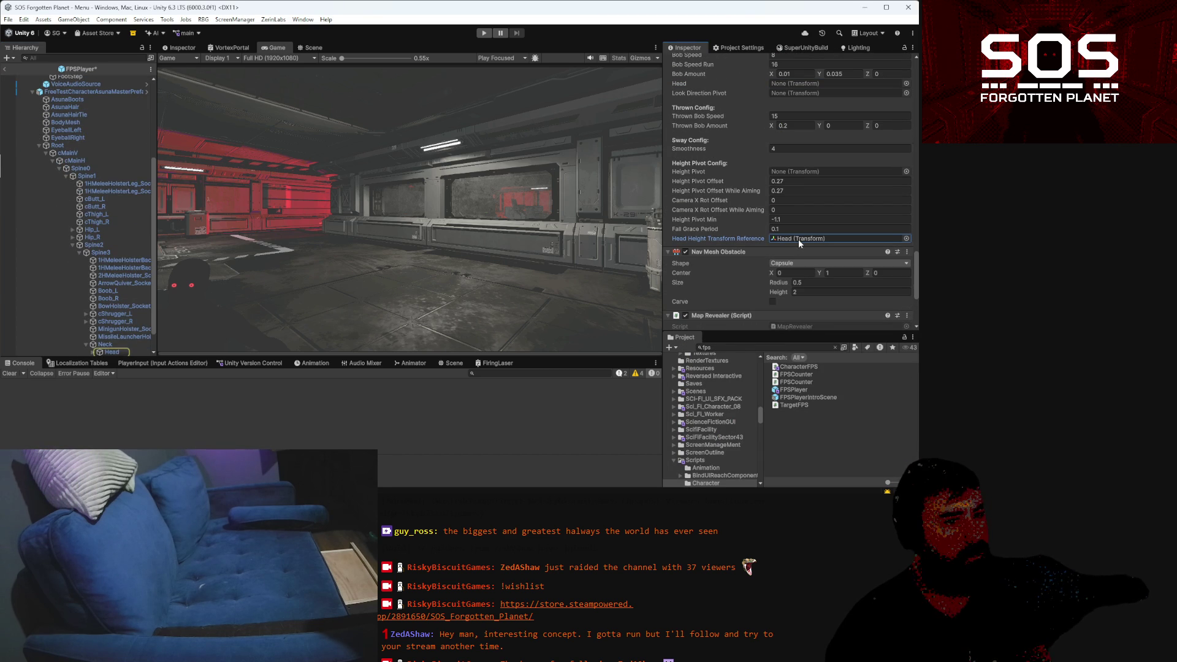
{"action": "left_click", "coordinate": [120, 93]}
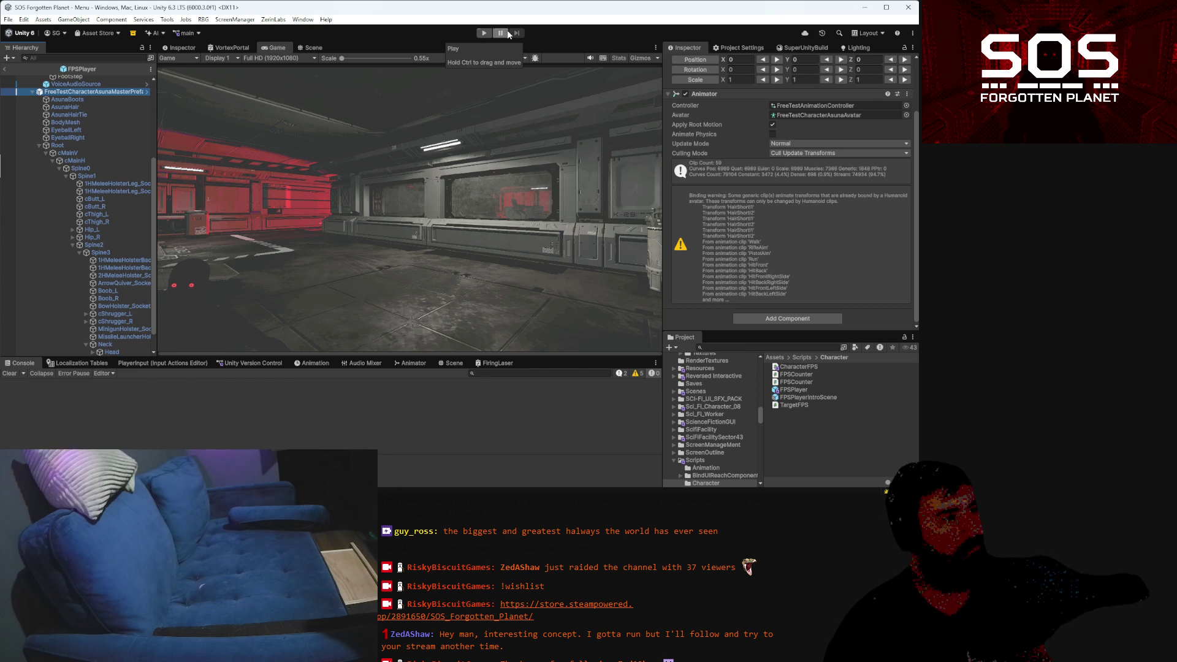
Reselect the FPSPlayer root and ping the Head bone used as Head Height Transform Reference
{"action": "scroll", "coordinate": [117, 83], "scroll_direction": "up", "scroll_amount": 5}
{"action": "left_click", "coordinate": [113, 80]}
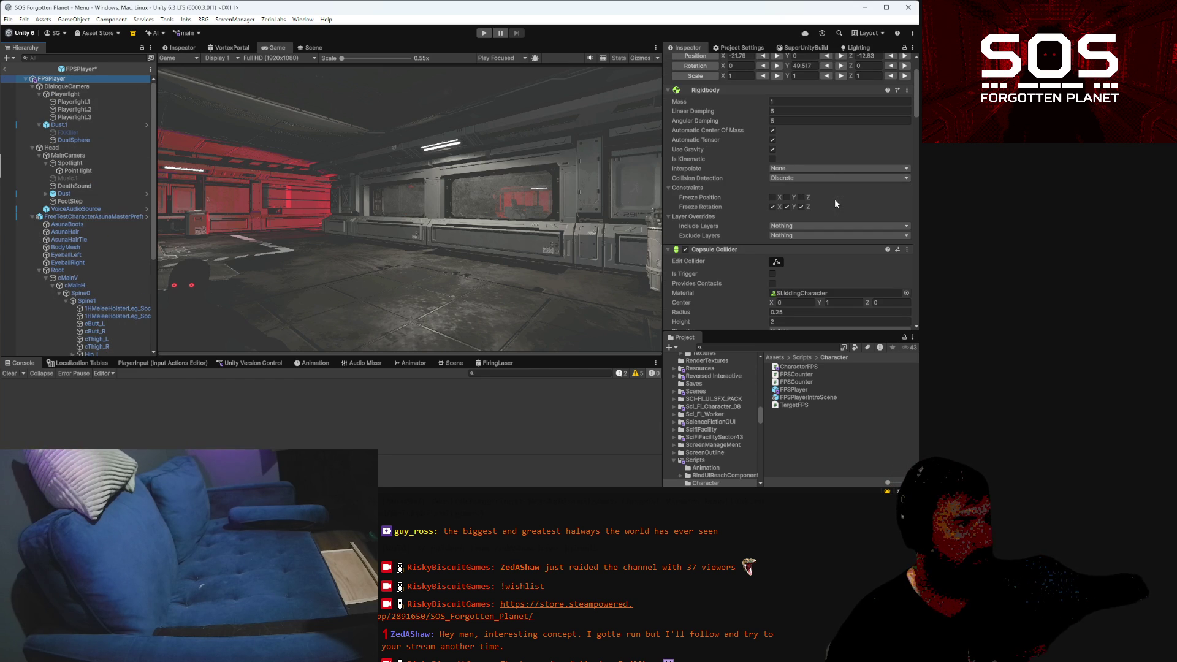
{"action": "key", "text": "Down"}
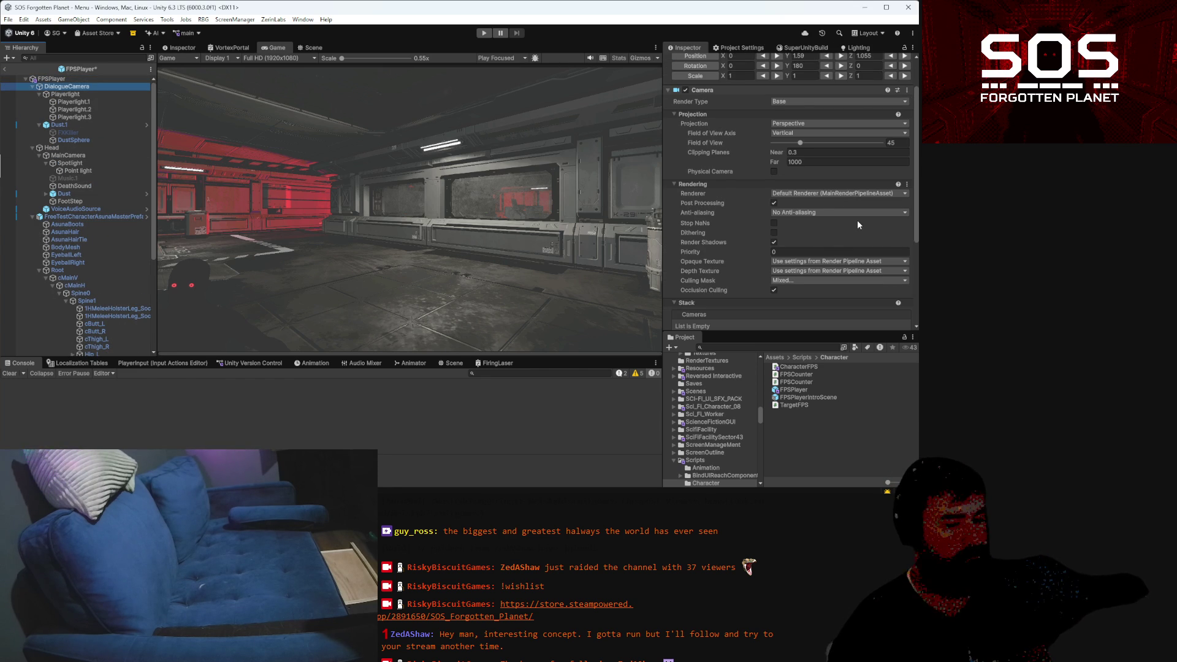
{"action": "key", "text": "Up"}
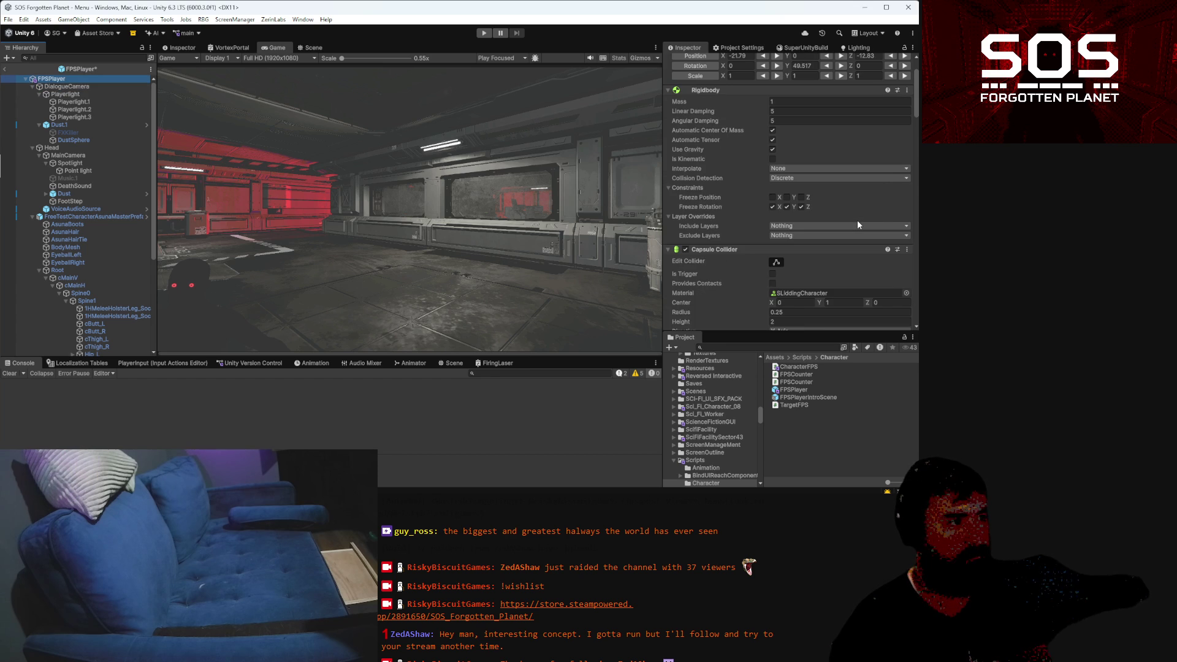
{"action": "key", "text": "Up"}
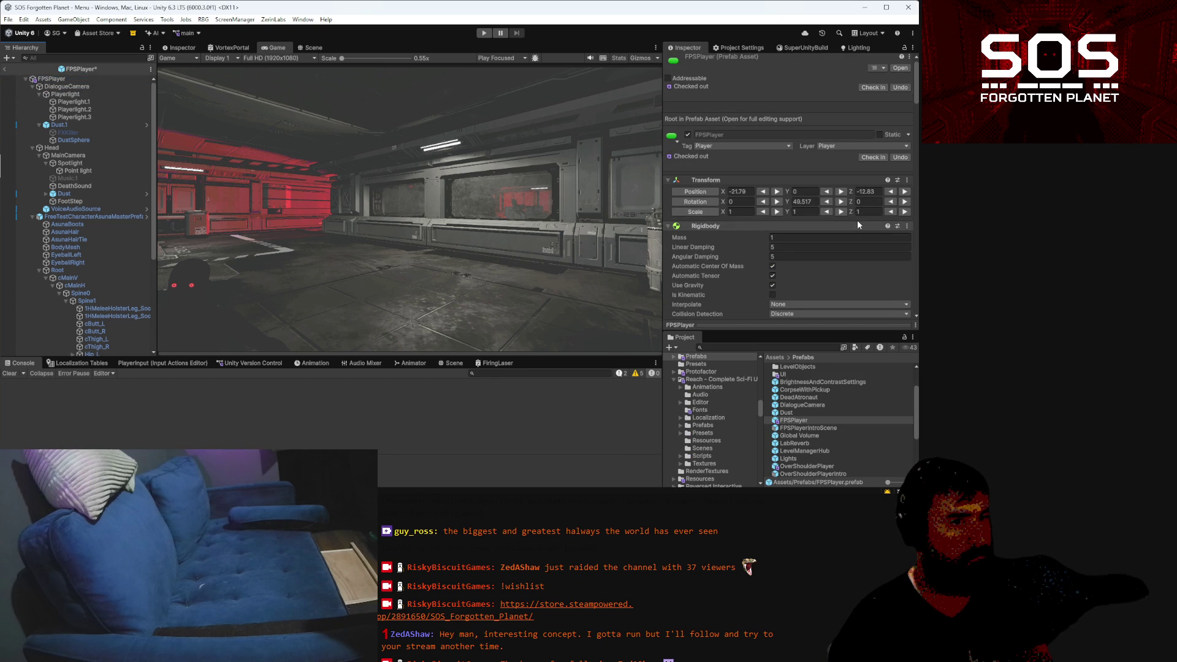
{"action": "left_click", "coordinate": [93, 80]}
{"action": "scroll", "coordinate": [791, 204], "scroll_direction": "down", "scroll_amount": 15}
{"action": "scroll", "coordinate": [795, 209], "scroll_direction": "down", "scroll_amount": 7}
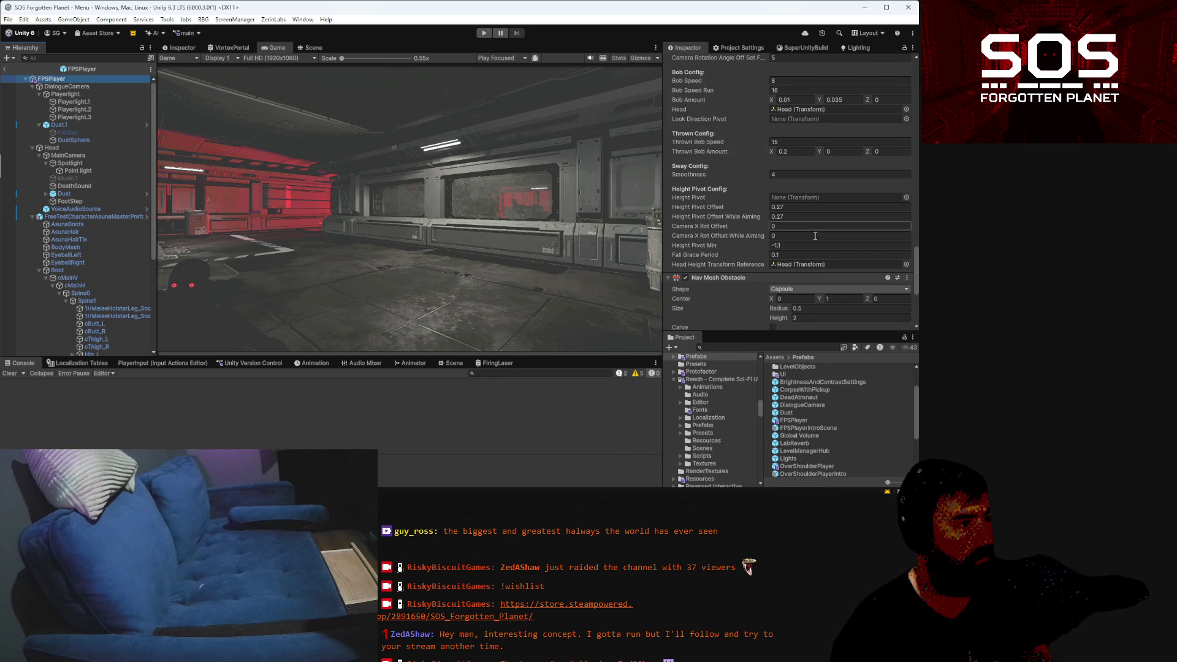
{"action": "left_click", "coordinate": [804, 264]}
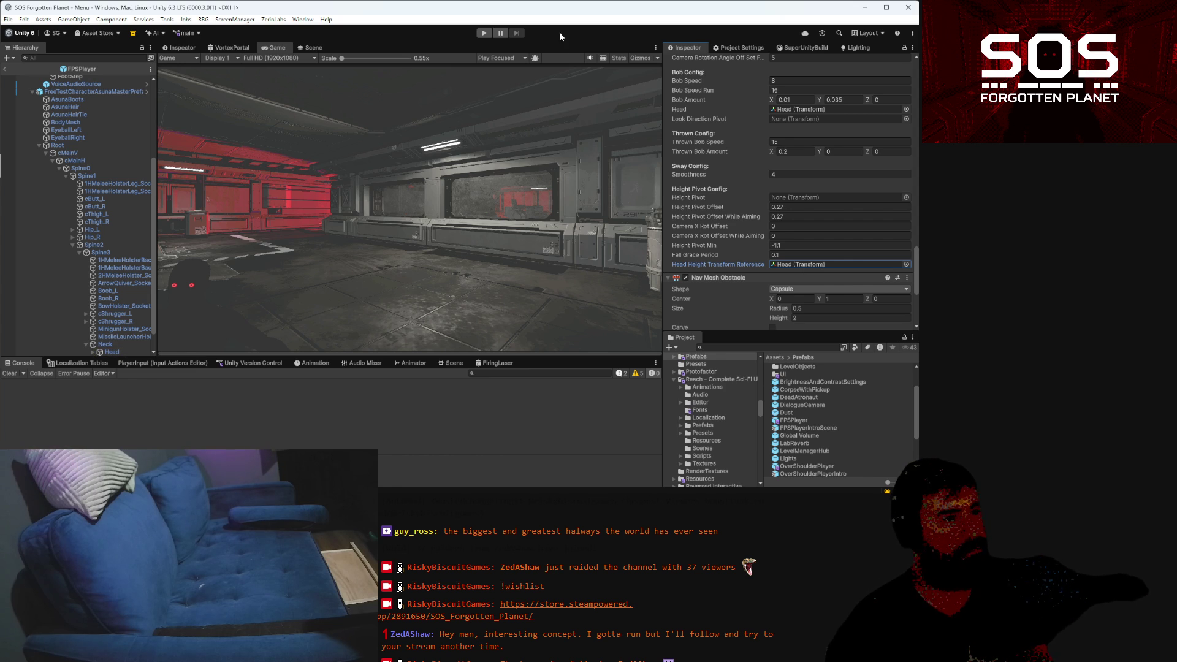
Play the game, load save Slot 1, and pause at the in-game menu
{"action": "left_click", "coordinate": [483, 33]}
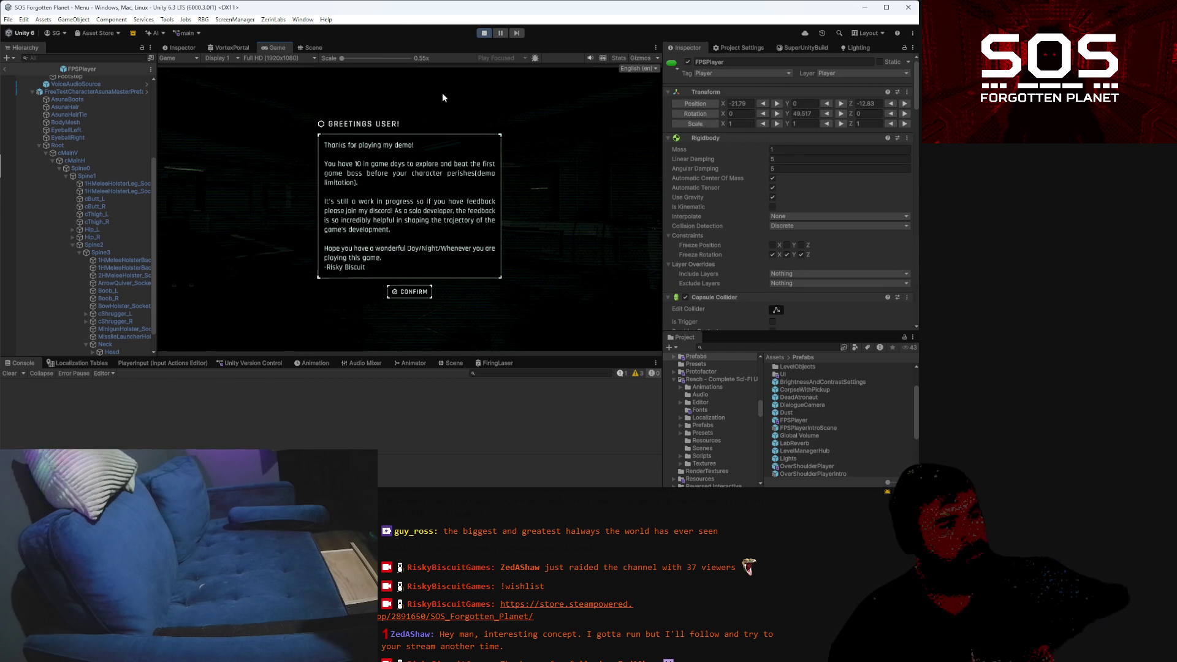
{"action": "left_click", "coordinate": [410, 292]}
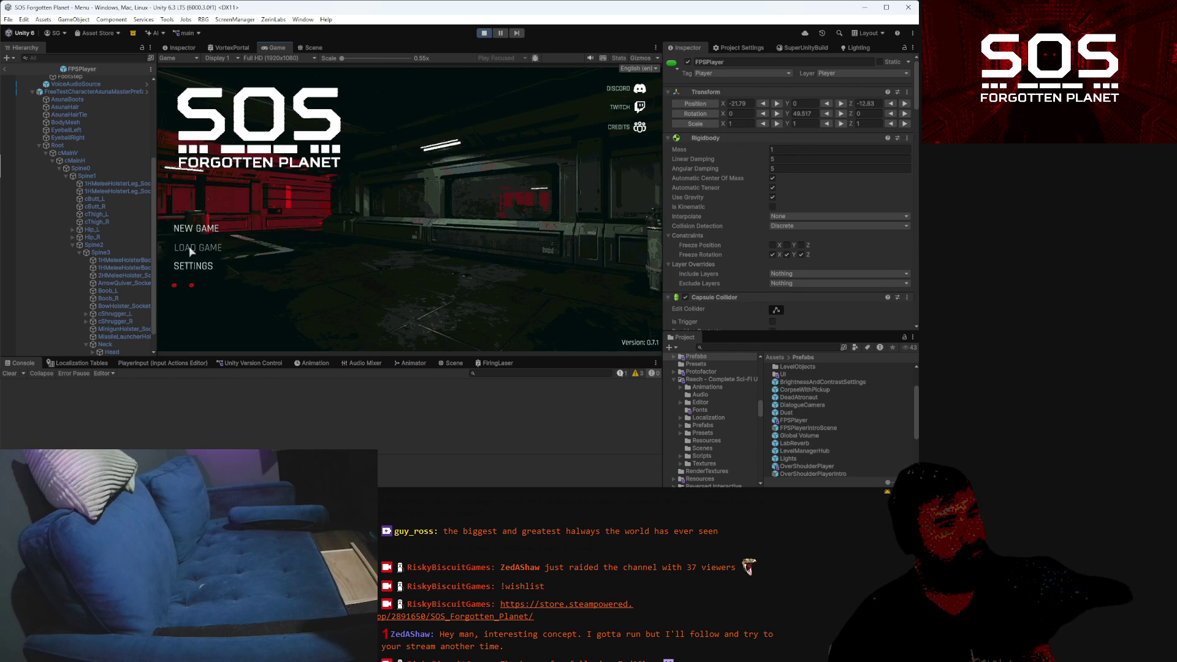
{"action": "left_click", "coordinate": [198, 247]}
{"action": "left_click", "coordinate": [325, 153]}
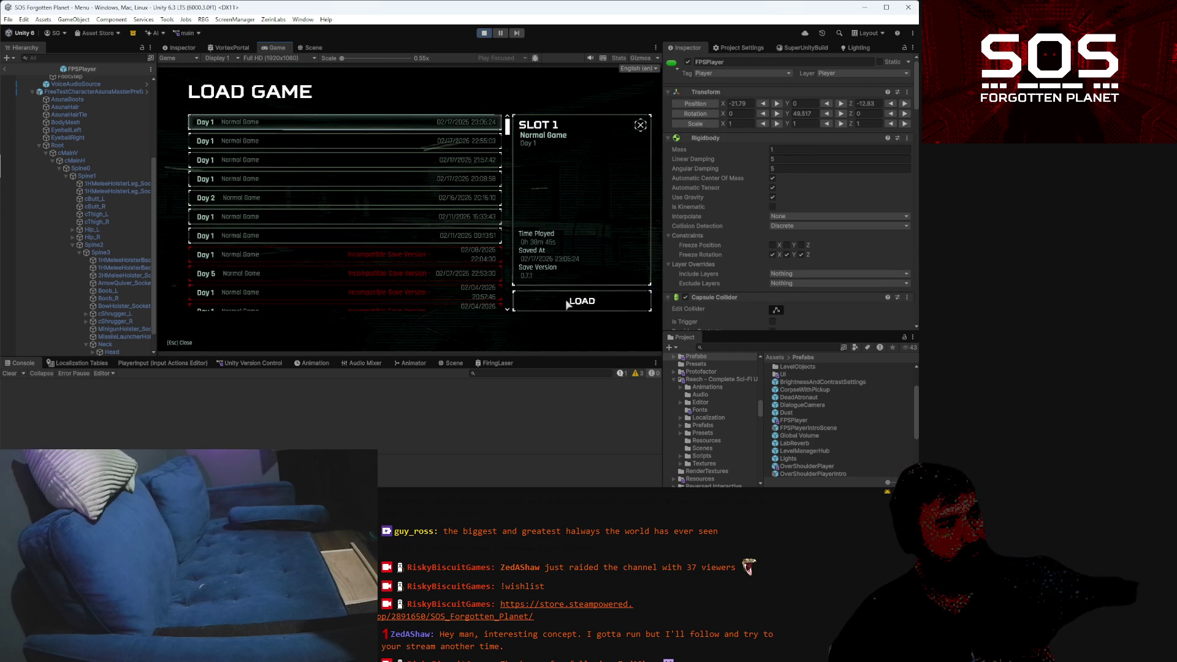
{"action": "left_click", "coordinate": [583, 301]}
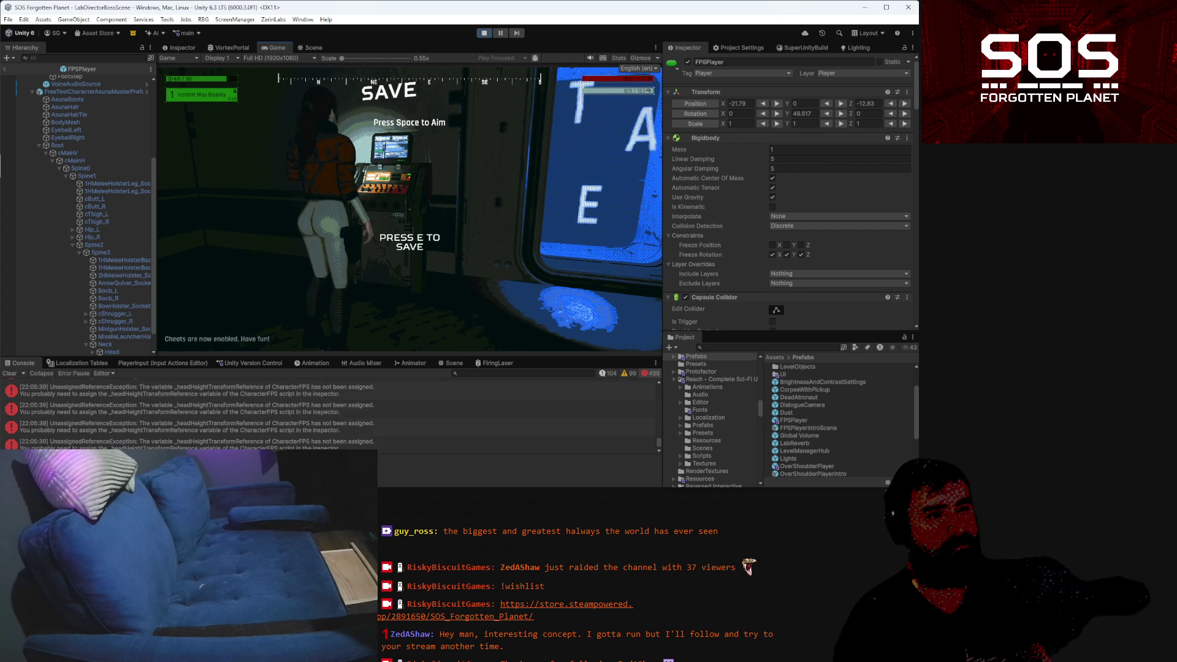
{"action": "key", "text": "Escape"}
Trace the _headHeightTransformReference UnassignedReferenceException to its line in CharacterFPS.cs
{"action": "left_click", "coordinate": [293, 395]}
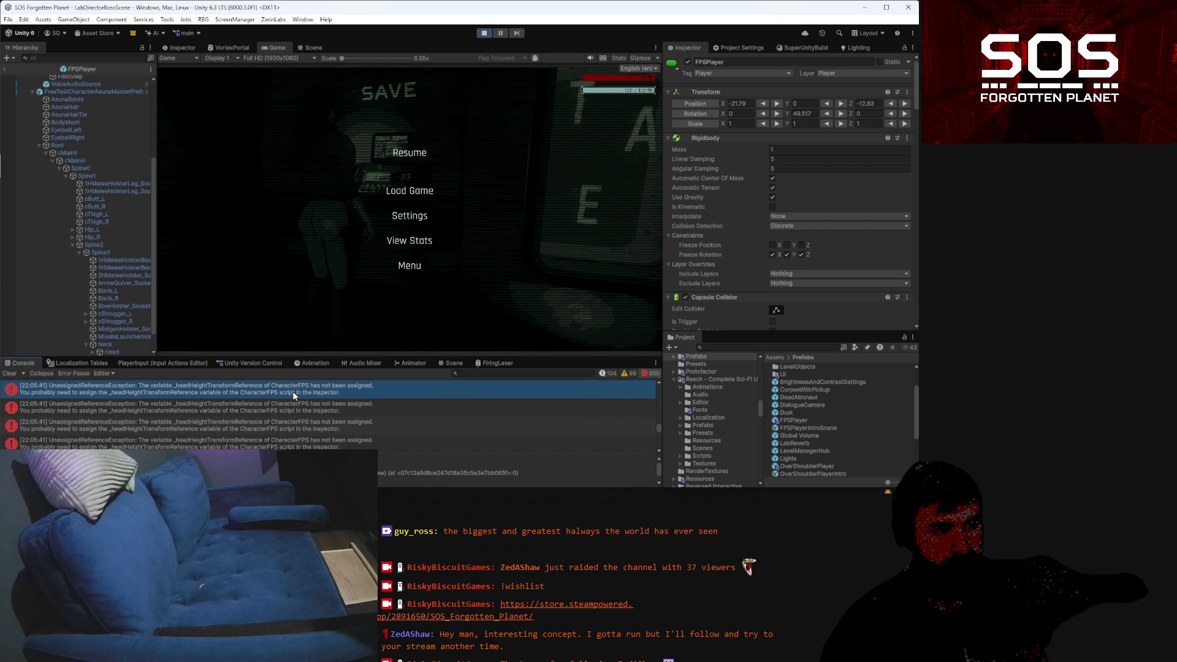
{"action": "double_click", "coordinate": [293, 393]}
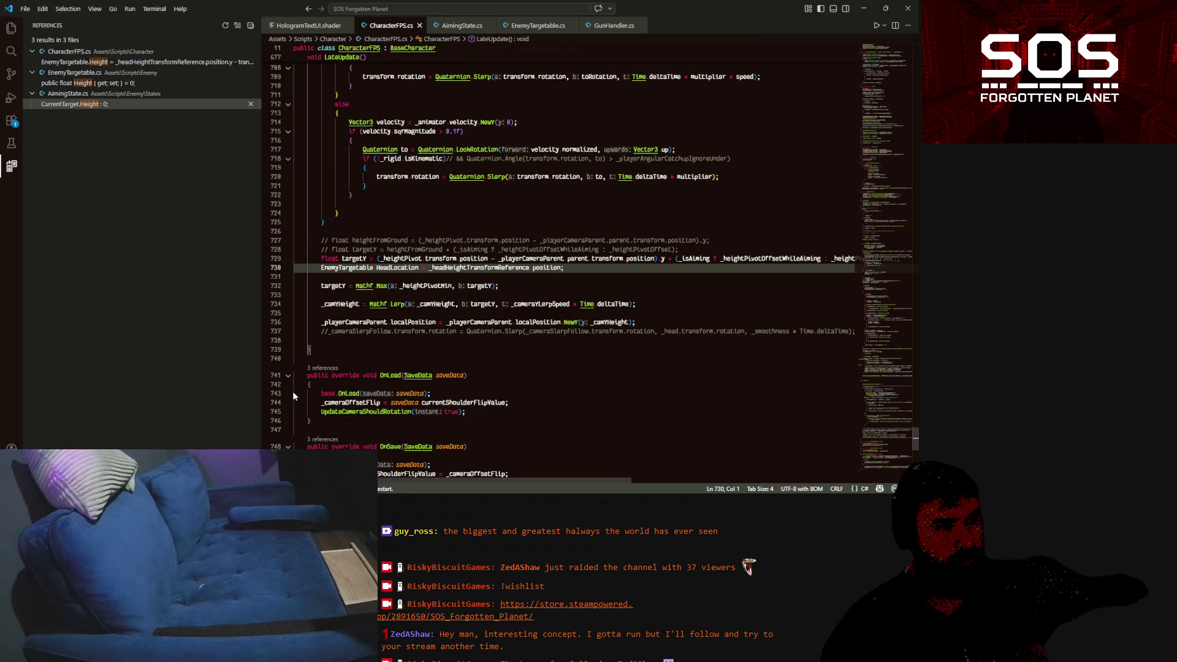
{"action": "double_click", "coordinate": [470, 268]}
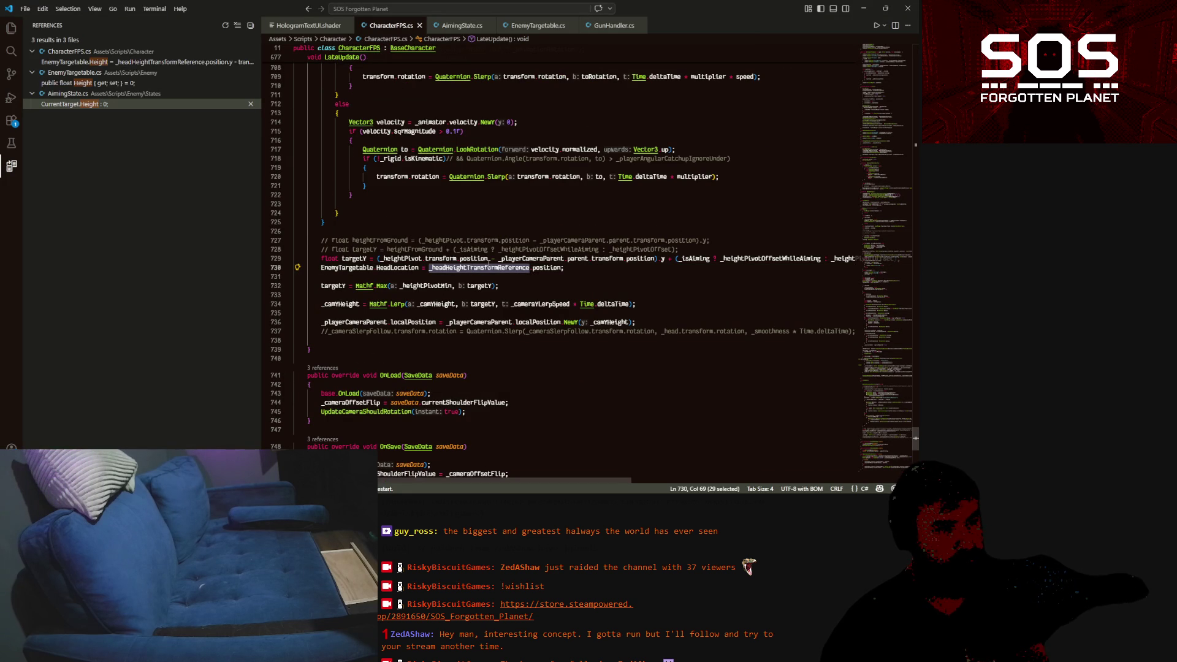
{"action": "left_click", "coordinate": [863, 9]}
{"action": "scroll", "coordinate": [124, 87], "scroll_direction": "up", "scroll_amount": 5}
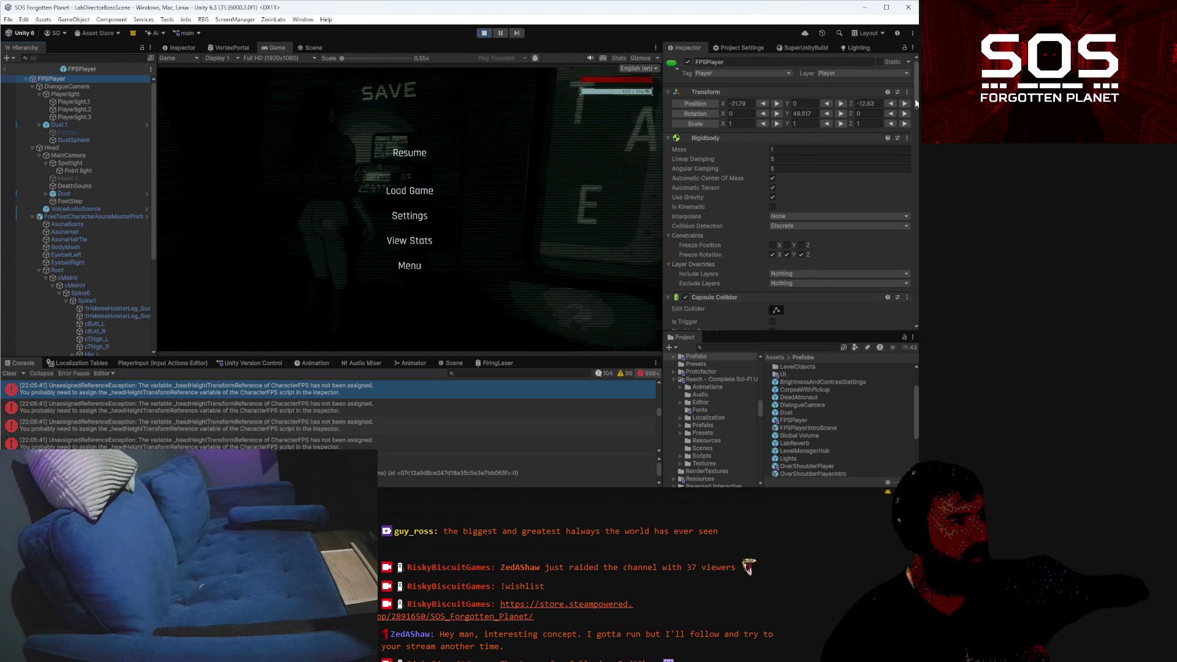
Exit prefab mode and search the scene Hierarchy for 'player'
{"action": "scroll", "coordinate": [905, 307], "scroll_direction": "down", "scroll_amount": 10}
{"action": "scroll", "coordinate": [905, 308], "scroll_direction": "up", "scroll_amount": 2}
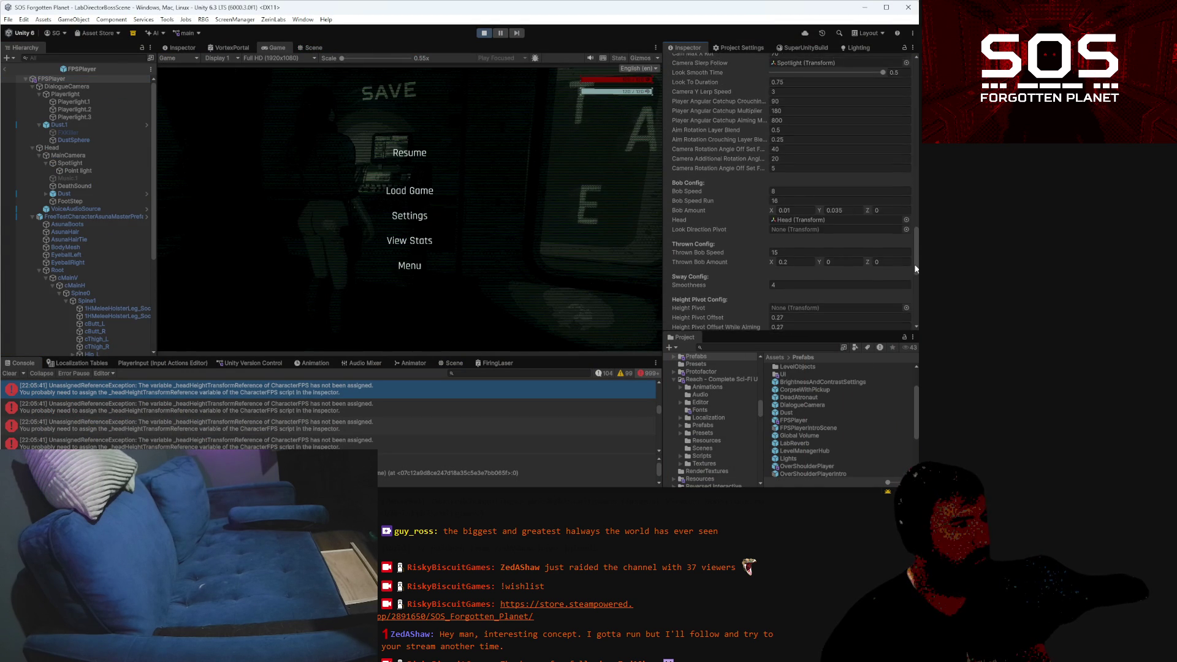
{"action": "scroll", "coordinate": [918, 301], "scroll_direction": "down", "scroll_amount": 4}
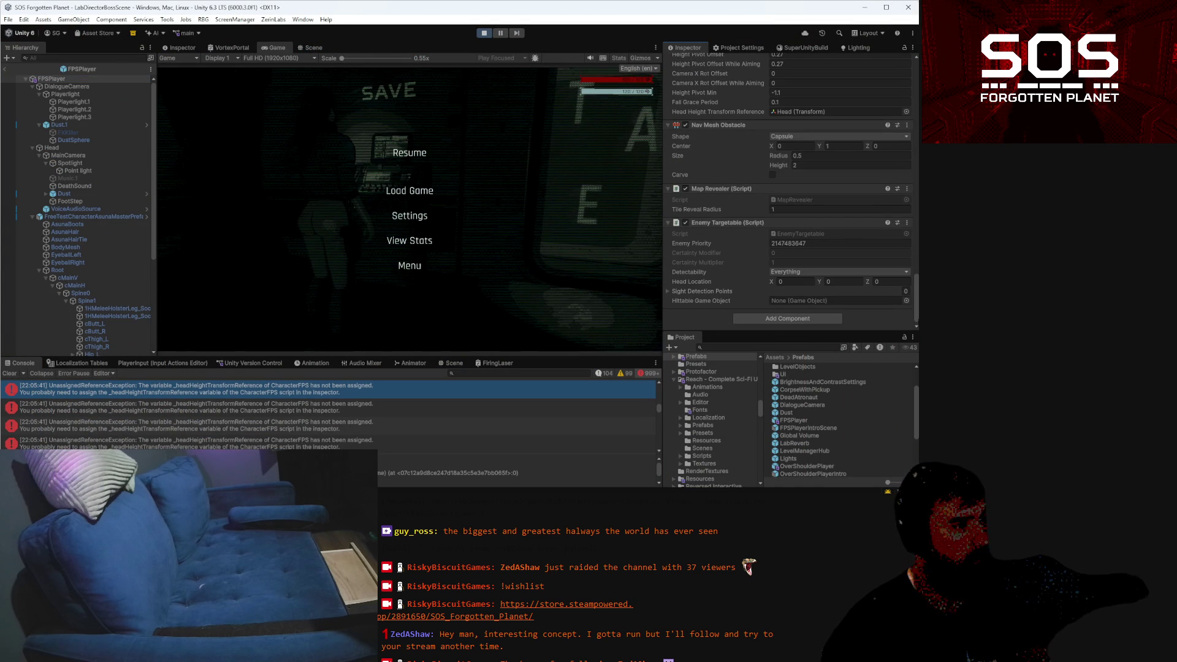
{"action": "scroll", "coordinate": [791, 190], "scroll_direction": "up", "scroll_amount": 9}
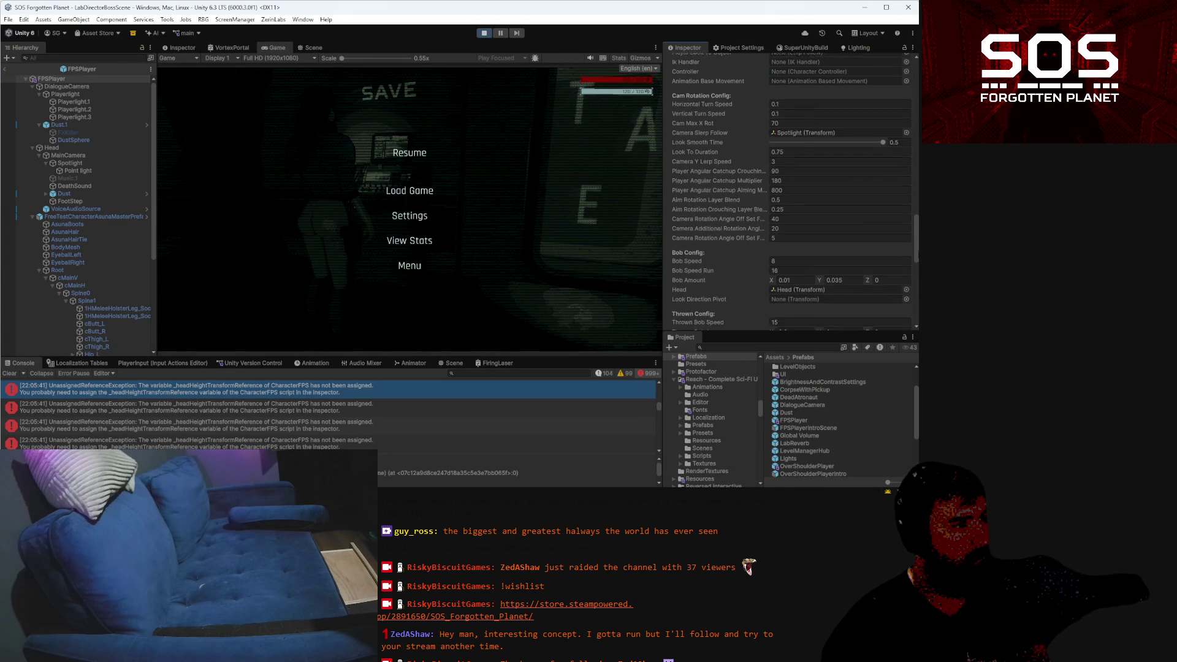
{"action": "scroll", "coordinate": [743, 273], "scroll_direction": "down", "scroll_amount": 2}
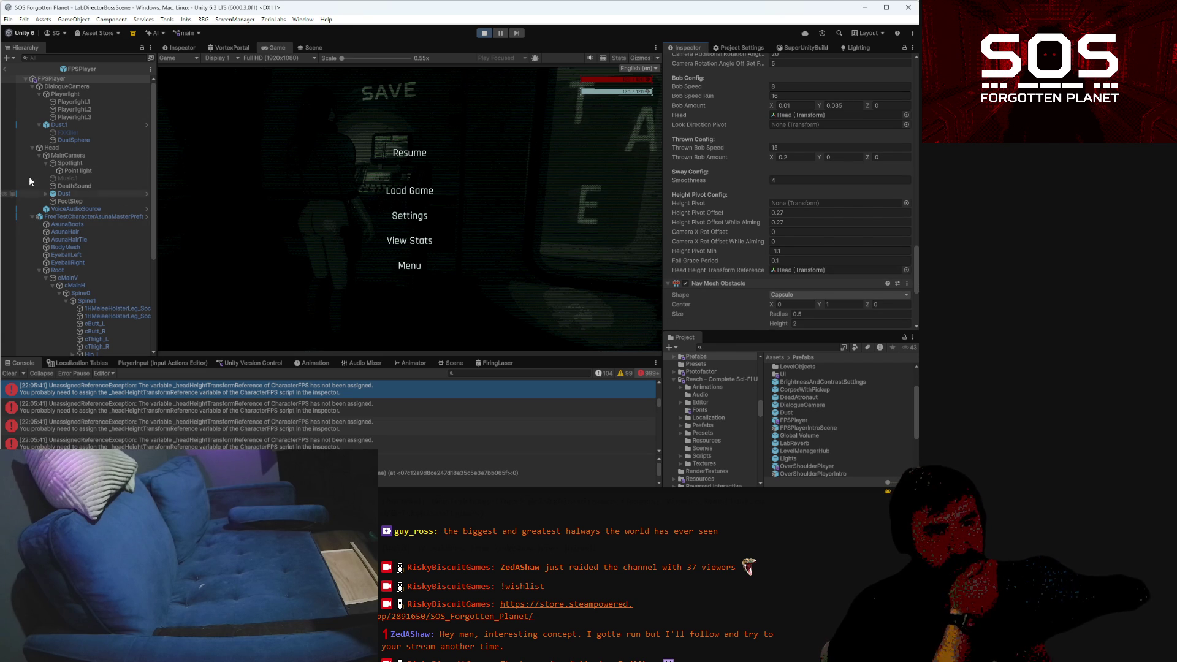
{"action": "left_click", "coordinate": [7, 70]}
{"action": "left_click", "coordinate": [43, 58]}
{"action": "type", "text": "pla"}
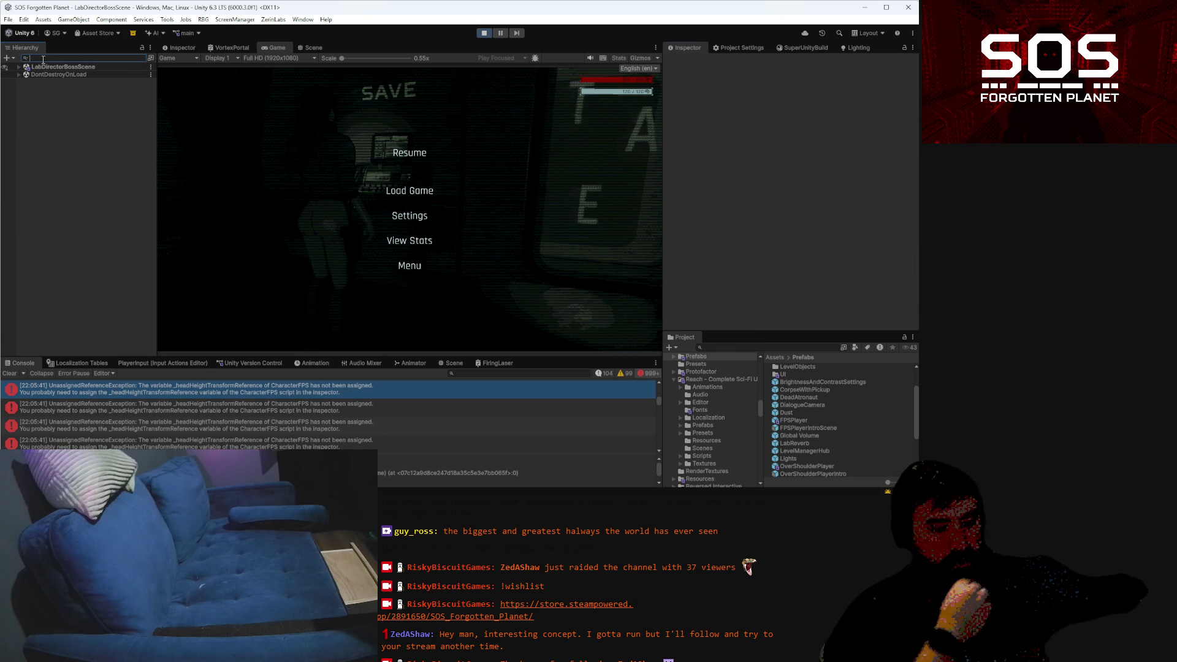
{"action": "type", "text": "yer"}
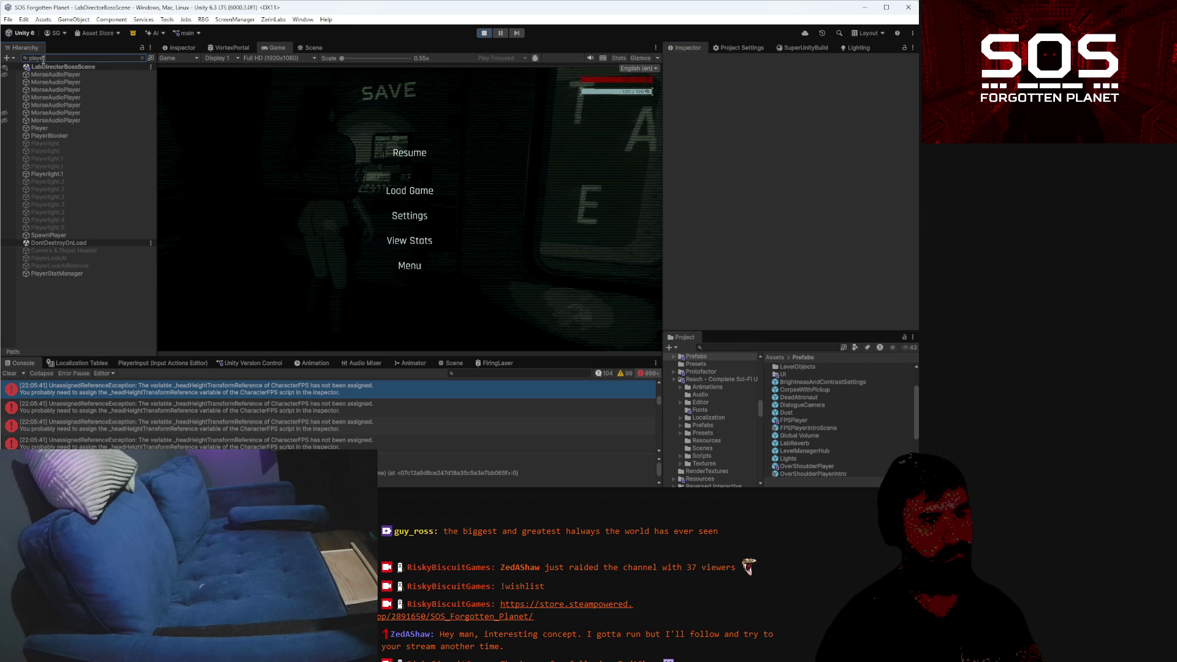
Check the Player's empty head height reference, then open the OverShoulderPlayer prefab
{"action": "left_click", "coordinate": [64, 128]}
{"action": "scroll", "coordinate": [830, 93], "scroll_direction": "down", "scroll_amount": 10}
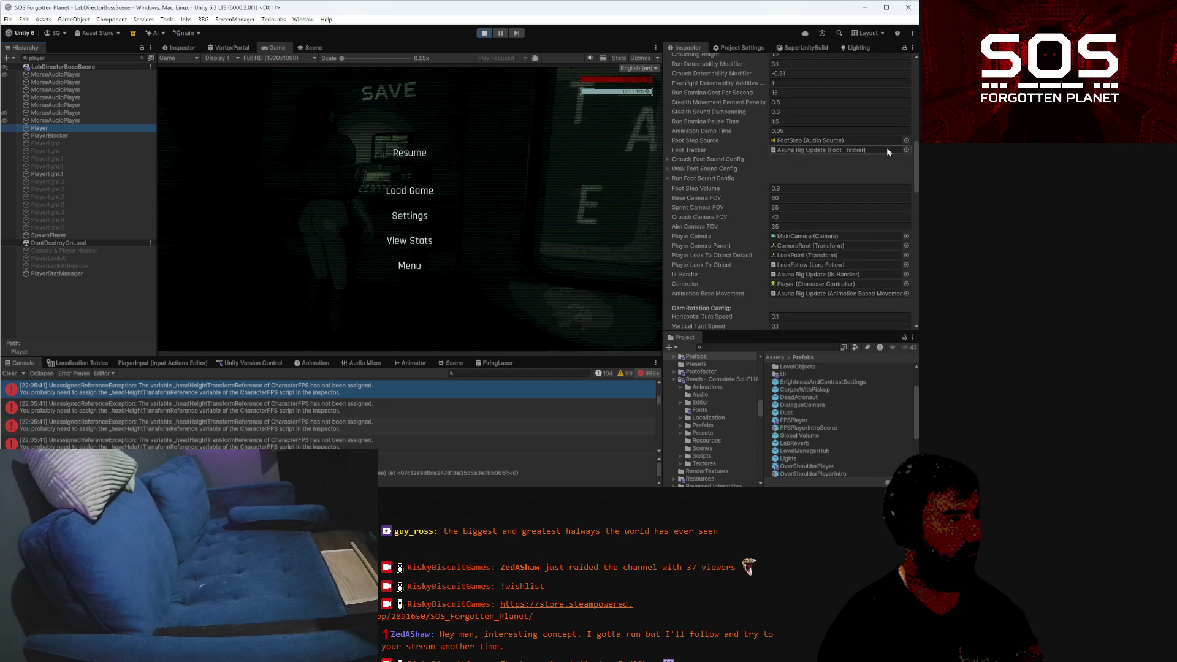
{"action": "scroll", "coordinate": [880, 151], "scroll_direction": "down", "scroll_amount": 4}
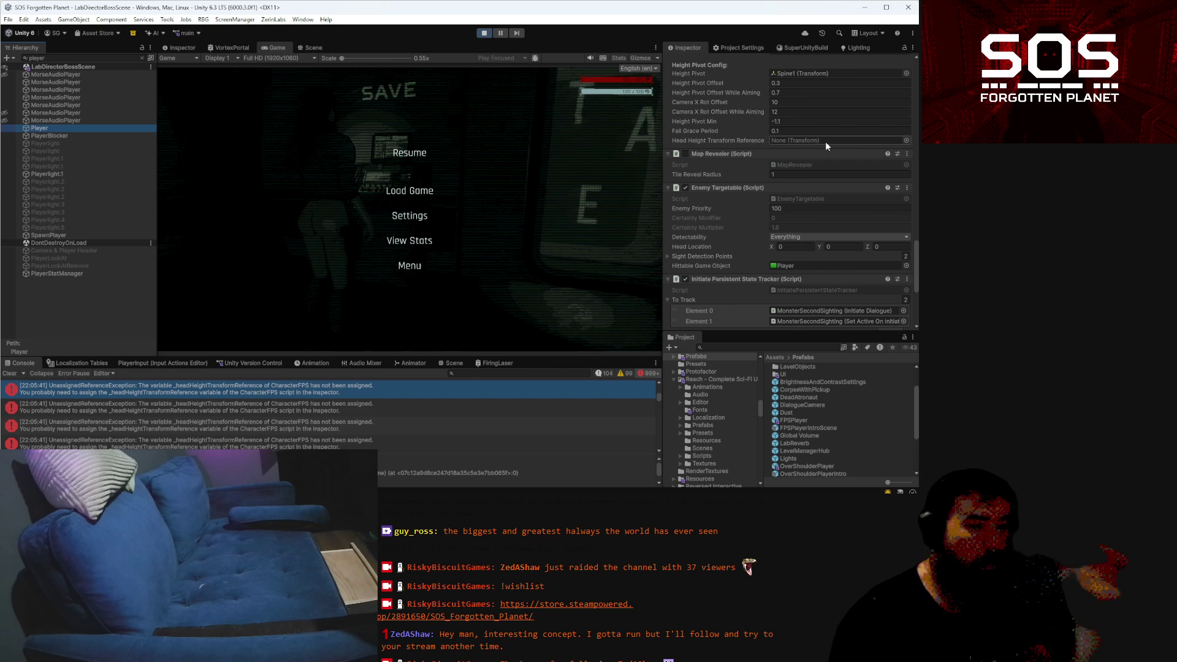
{"action": "double_click", "coordinate": [799, 468]}
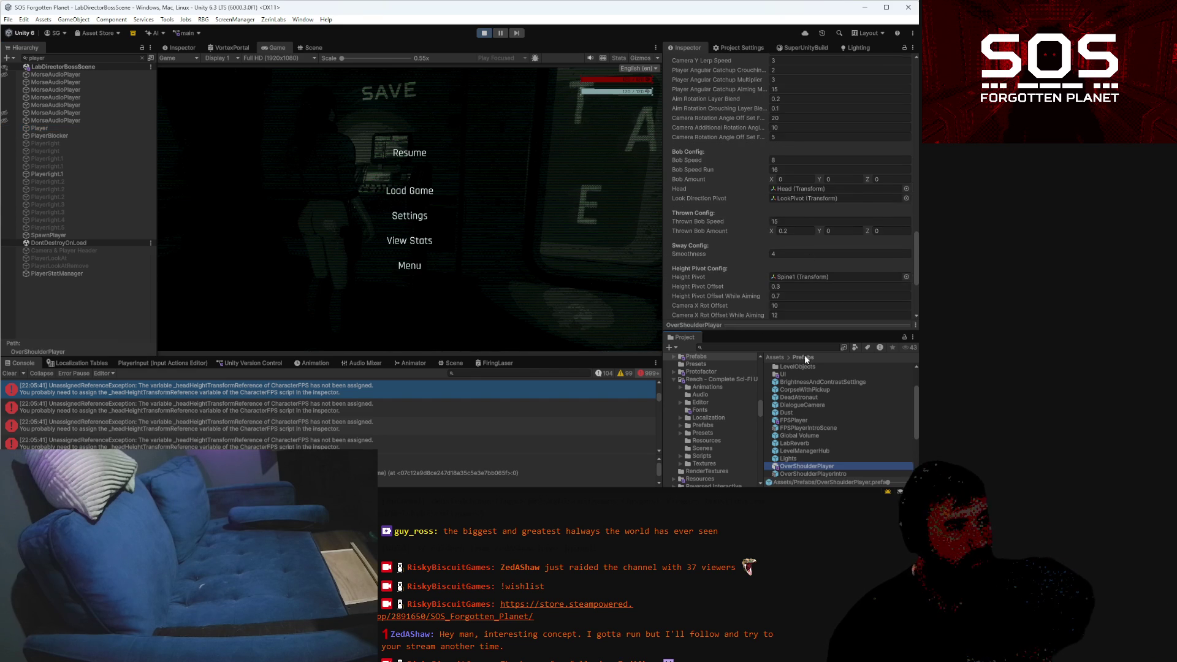
Expand the OverShoulderPlayer rig through Spine2 toward the Head bone, selecting cMainH
{"action": "scroll", "coordinate": [804, 208], "scroll_direction": "down", "scroll_amount": 5}
{"action": "scroll", "coordinate": [804, 211], "scroll_direction": "up", "scroll_amount": 6}
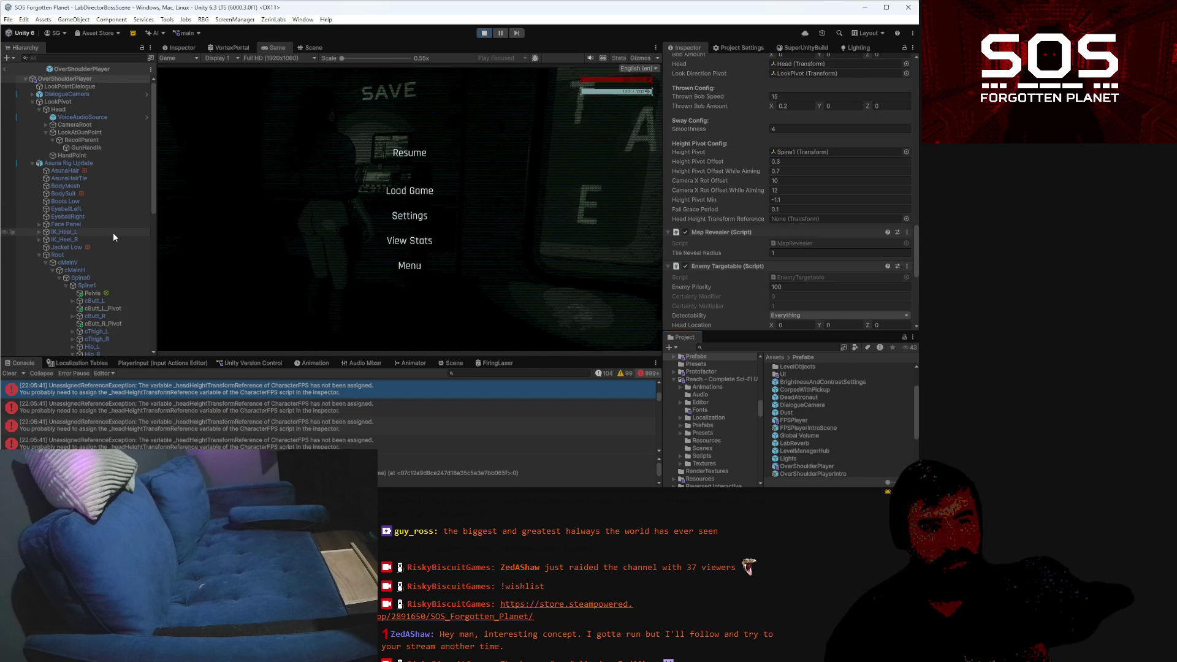
{"action": "scroll", "coordinate": [113, 233], "scroll_direction": "down", "scroll_amount": 10}
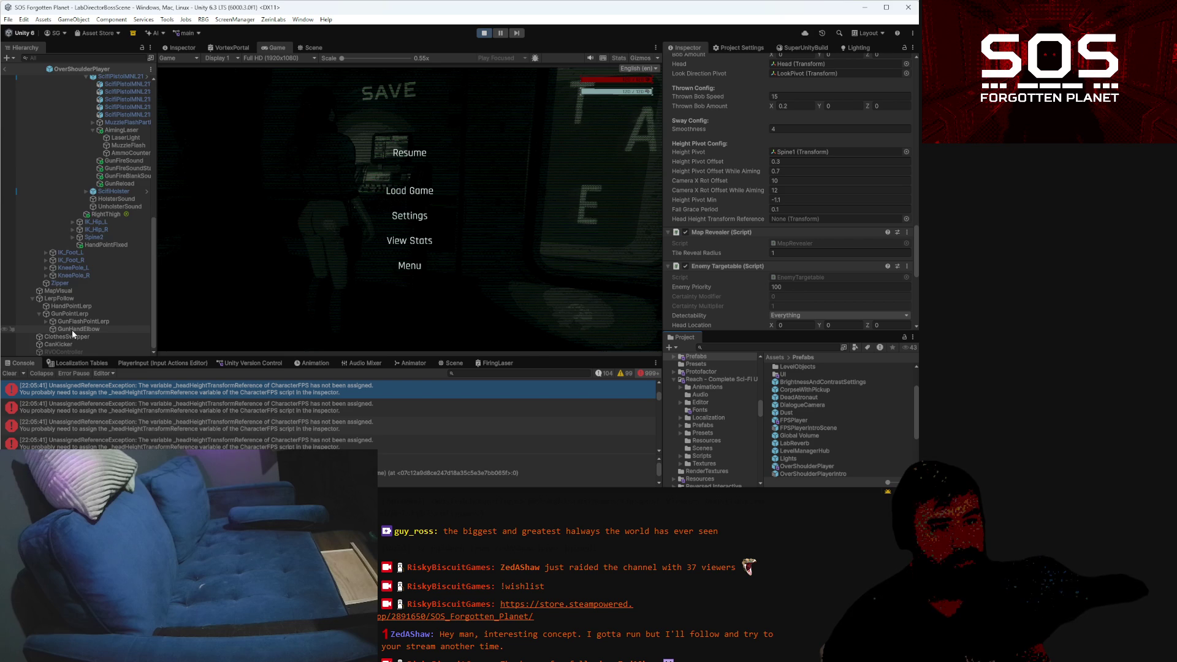
{"action": "scroll", "coordinate": [72, 330], "scroll_direction": "up", "scroll_amount": 6}
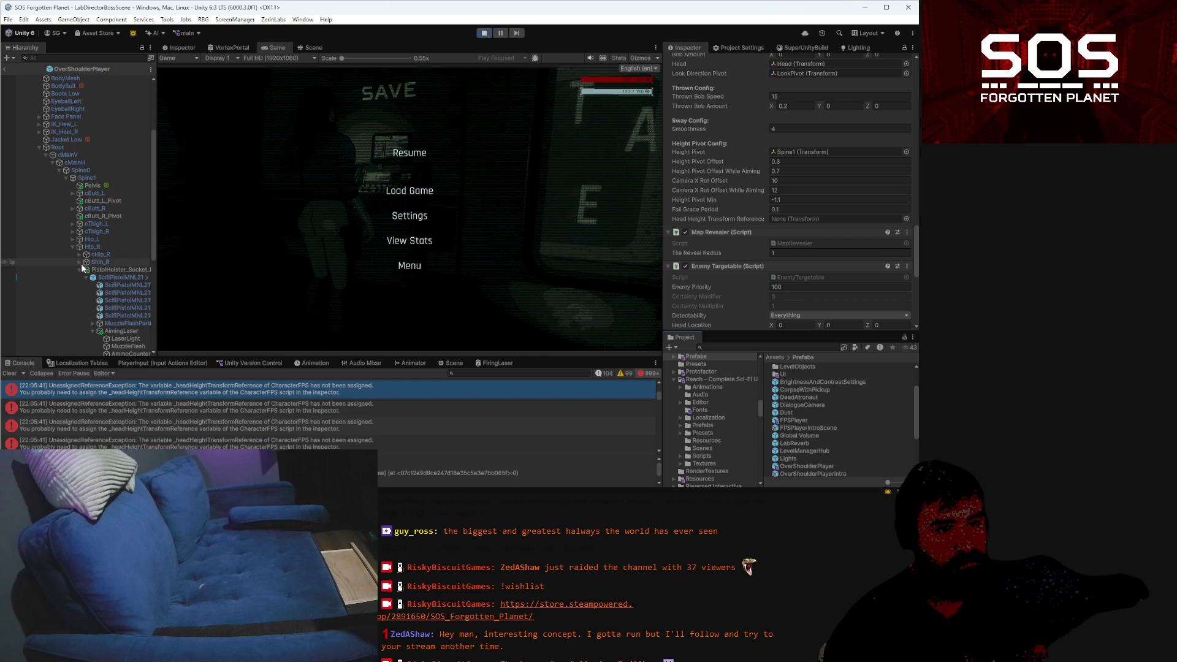
{"action": "left_click", "coordinate": [80, 270]}
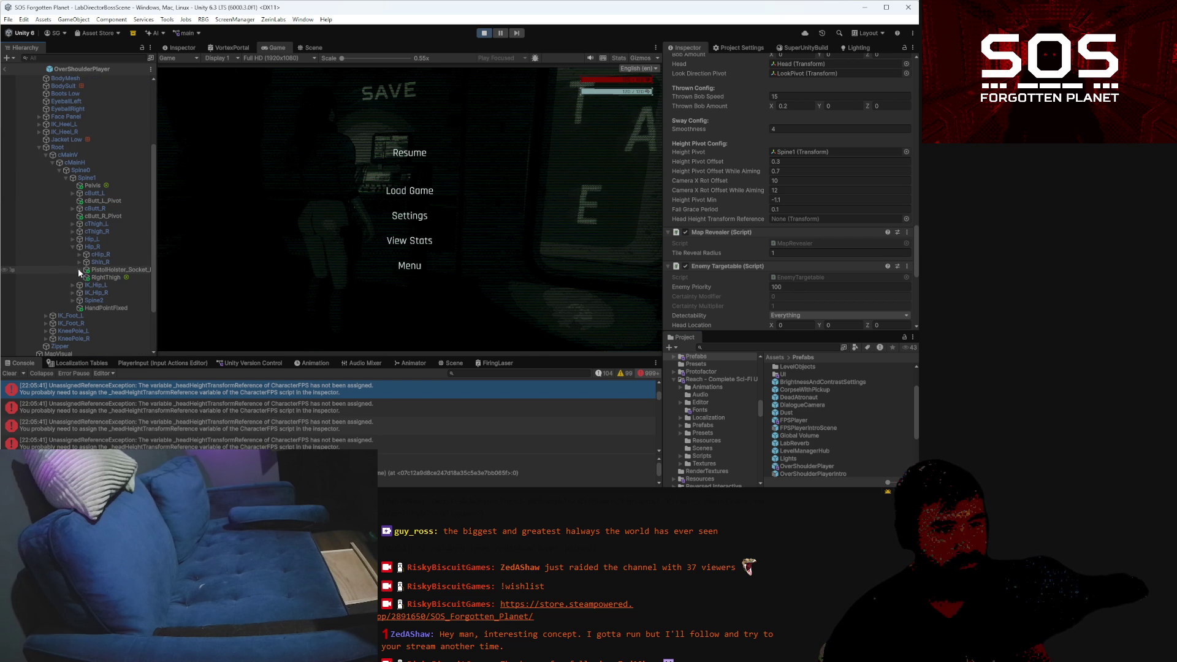
{"action": "left_click", "coordinate": [72, 300]}
{"action": "scroll", "coordinate": [92, 324], "scroll_direction": "down", "scroll_amount": 3}
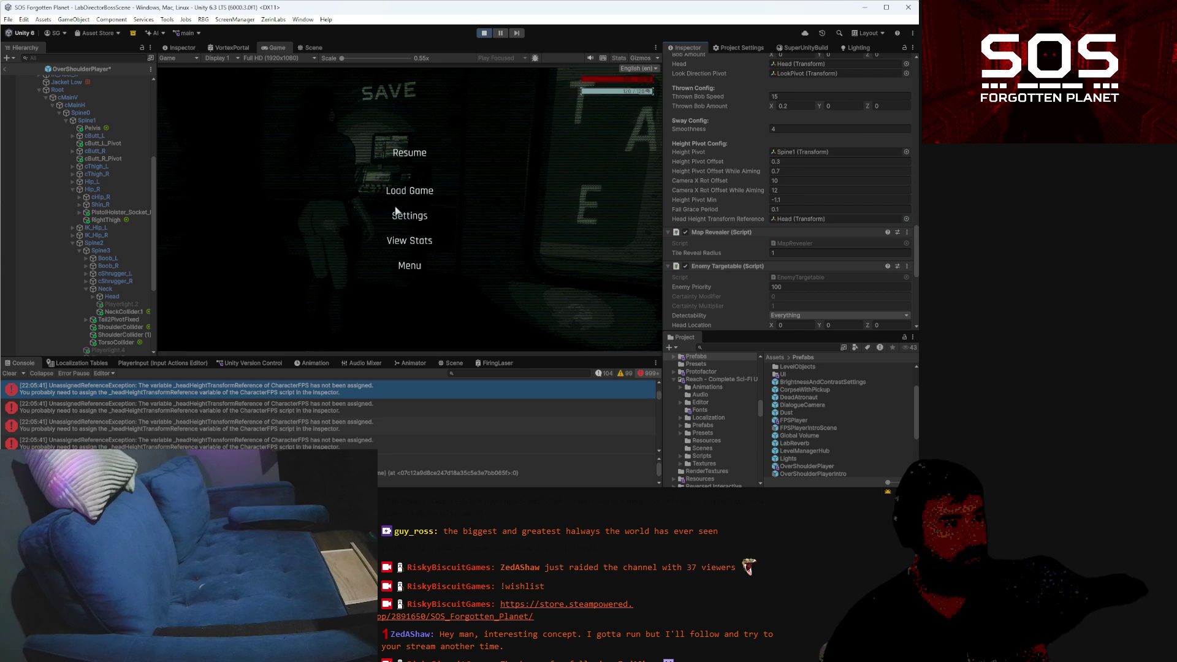
{"action": "left_click", "coordinate": [70, 105]}
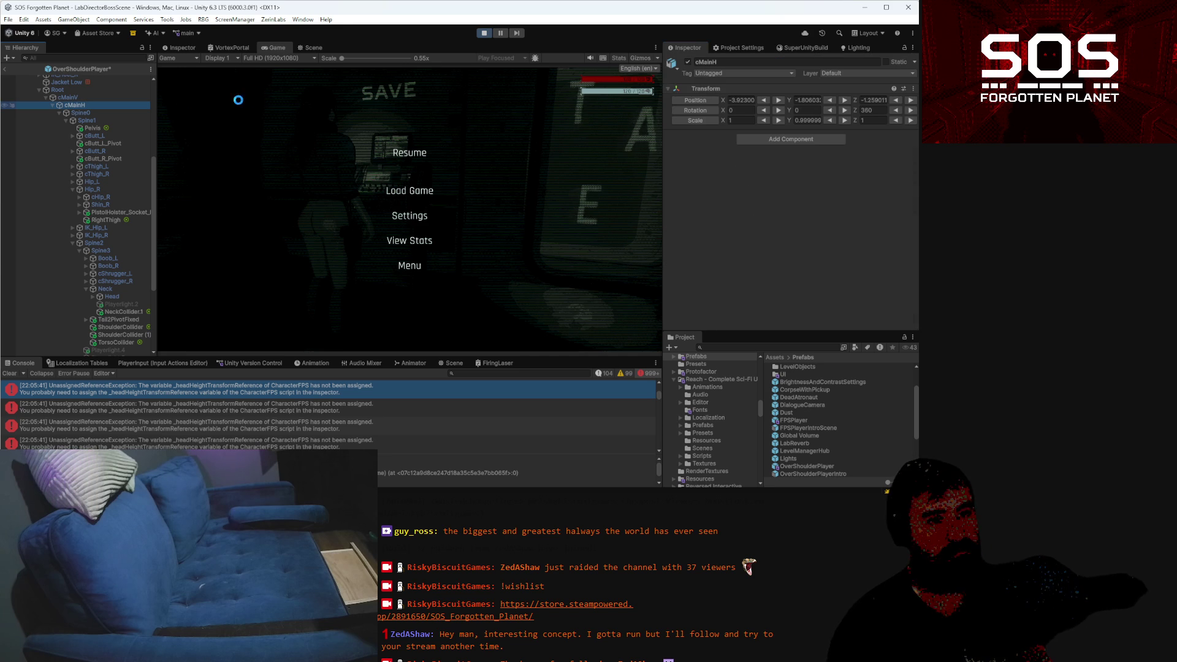
Exit prefab mode back to the scene and bring up the in-game pause menu
{"action": "left_click", "coordinate": [7, 72]}
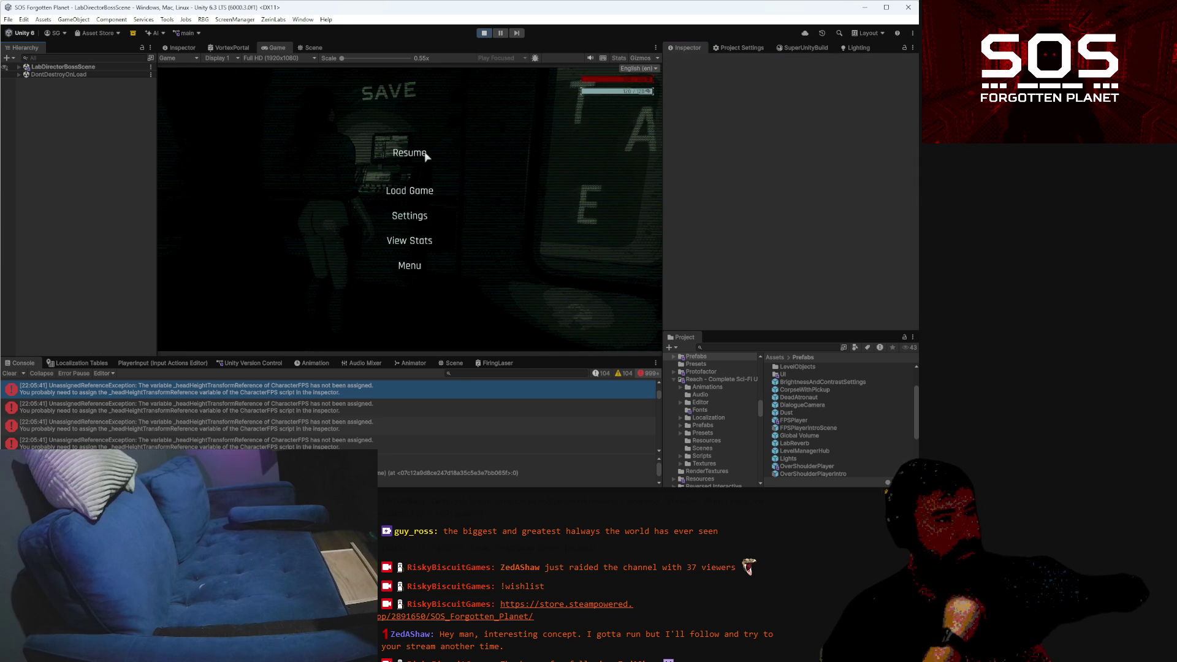
{"action": "key", "text": "Escape"}
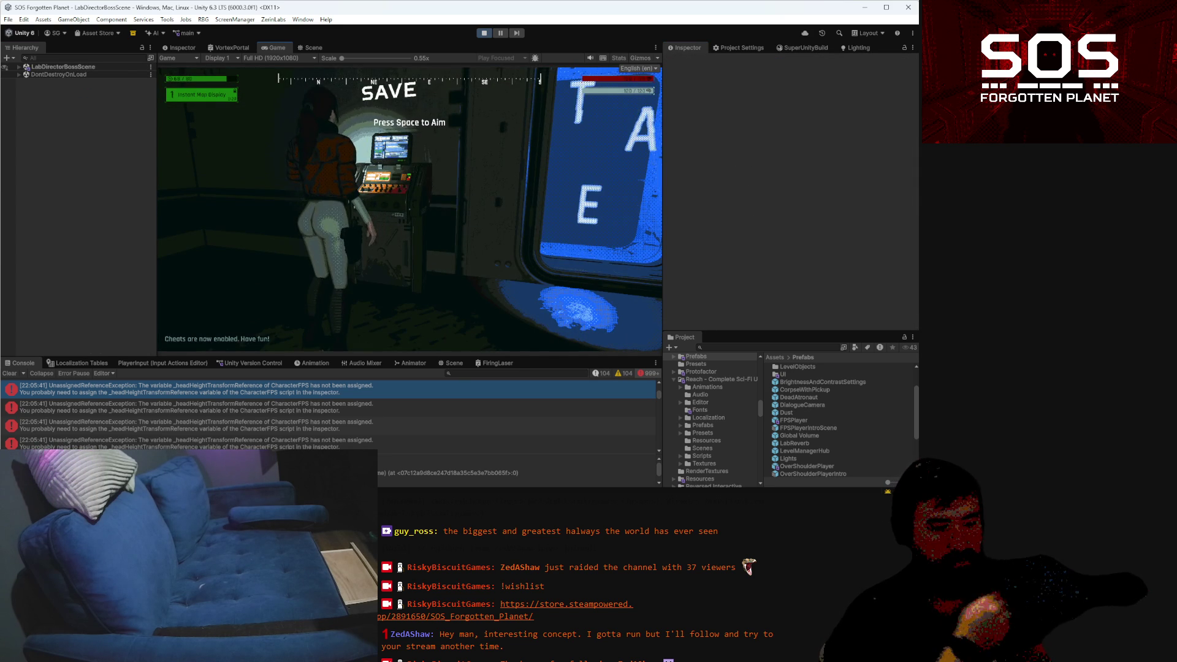
{"action": "key", "text": "Escape"}
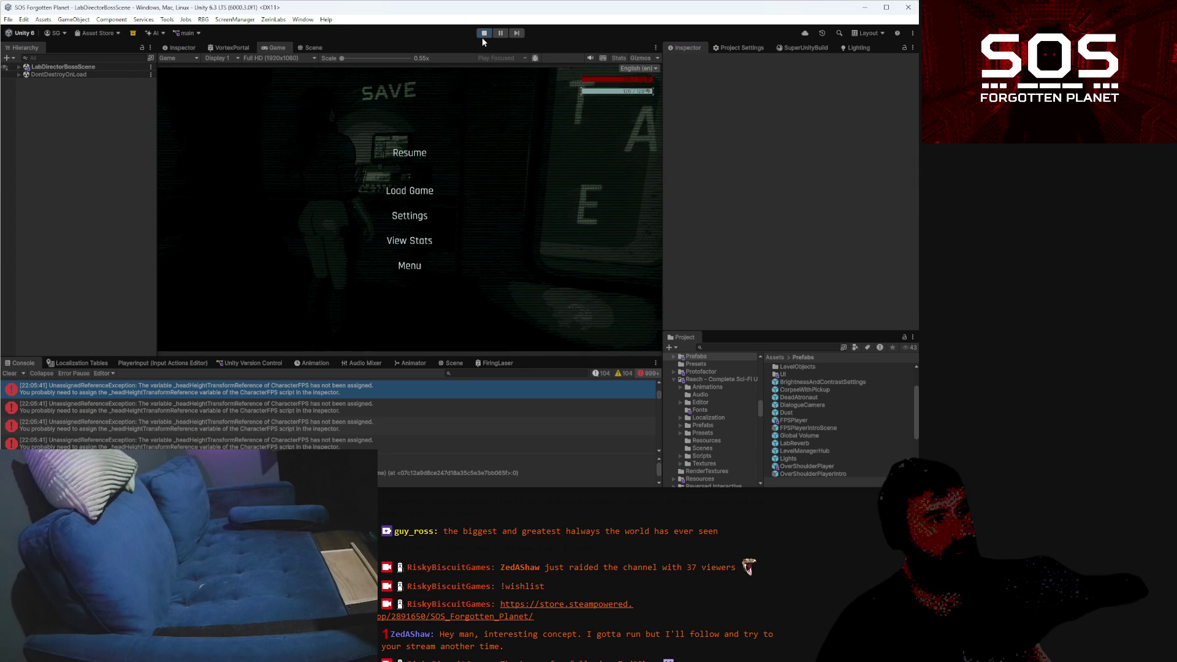
Load the saved game in Slot 1 from the Load Game menu
{"action": "left_click", "coordinate": [411, 190]}
{"action": "left_click", "coordinate": [344, 122]}
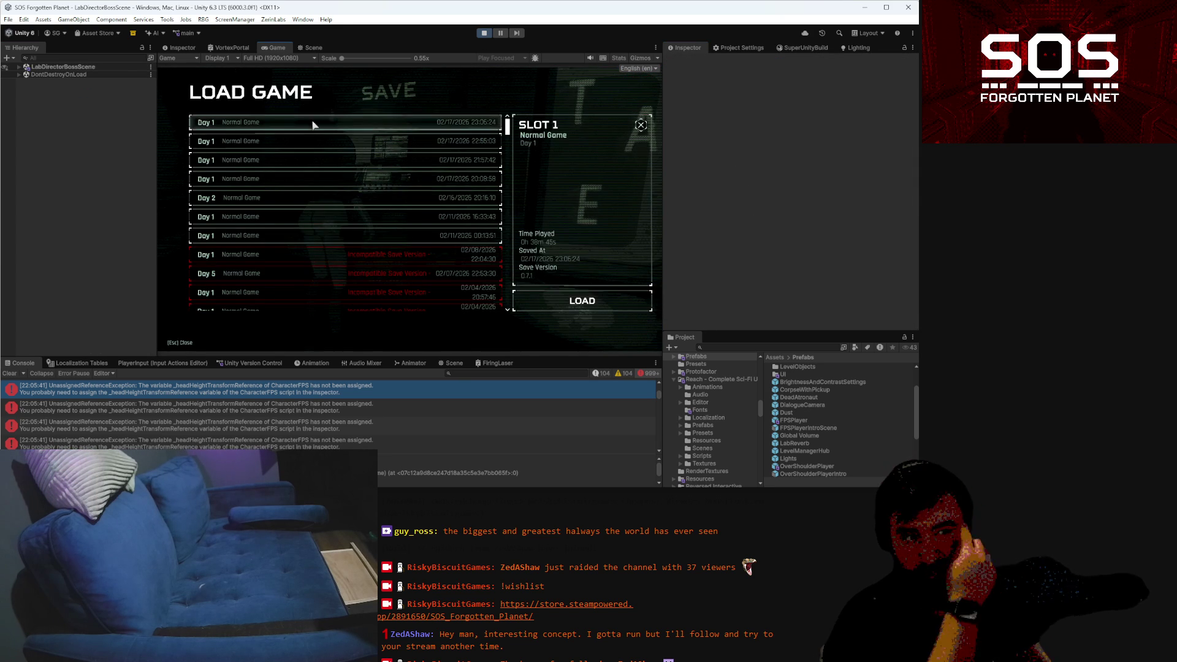
{"action": "left_click", "coordinate": [597, 291]}
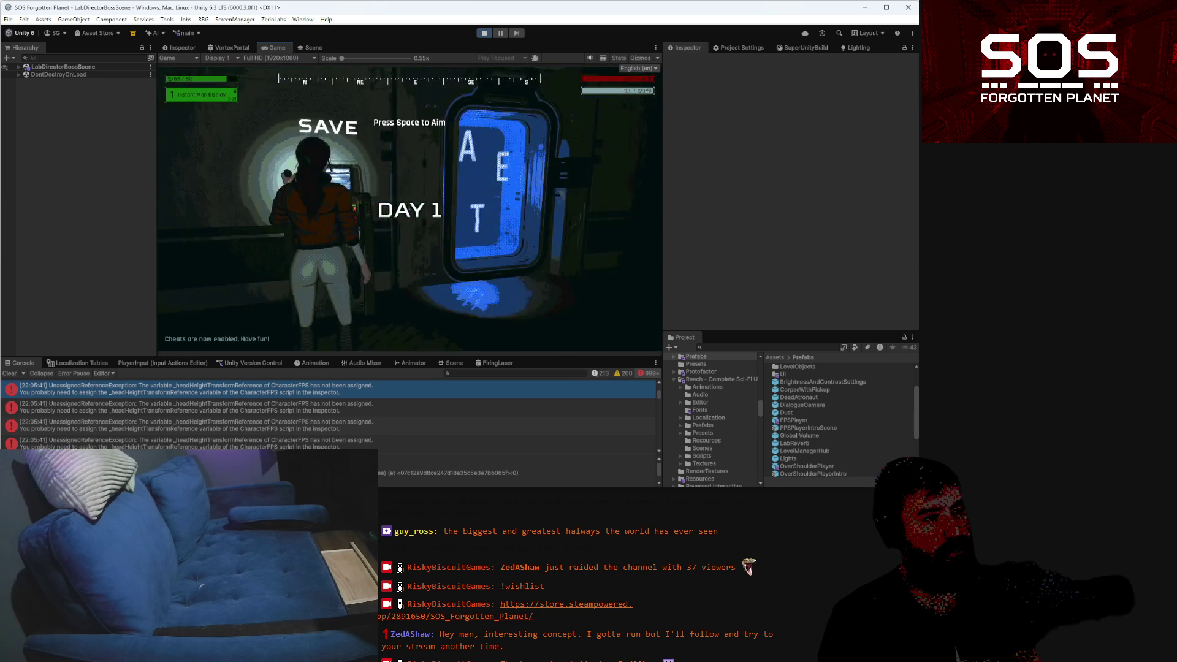
Run down the dark corridor to the elevator and finish the Igor dialogue
{"action": "key", "text": "space"}
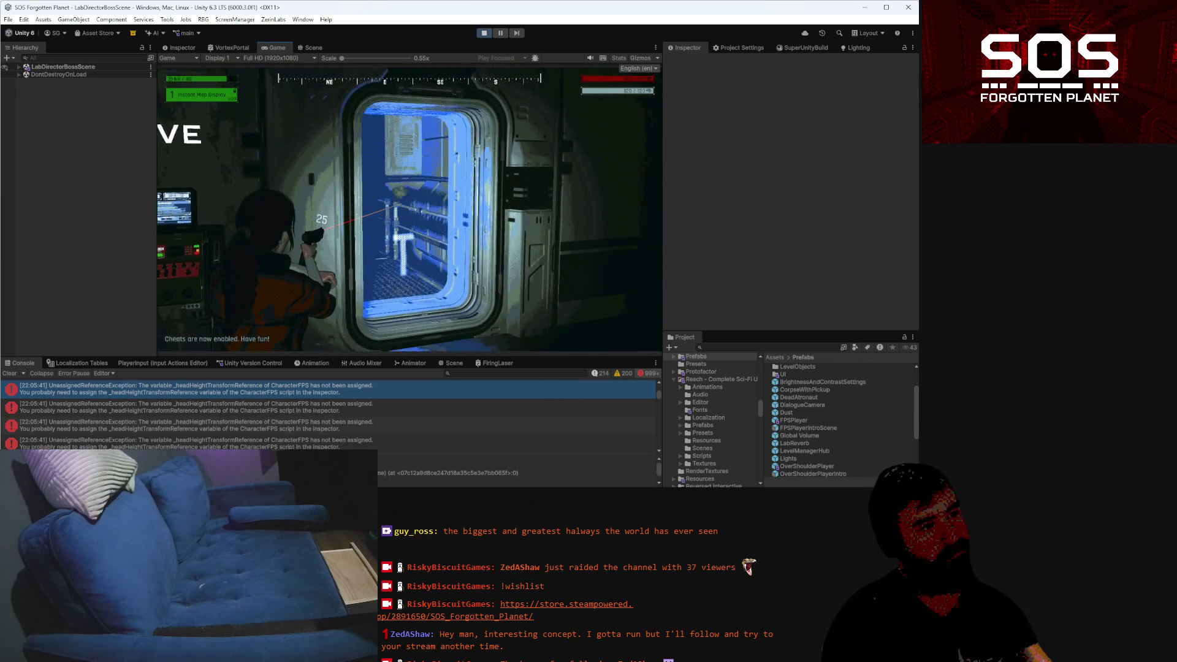
{"action": "key", "text": "w"}
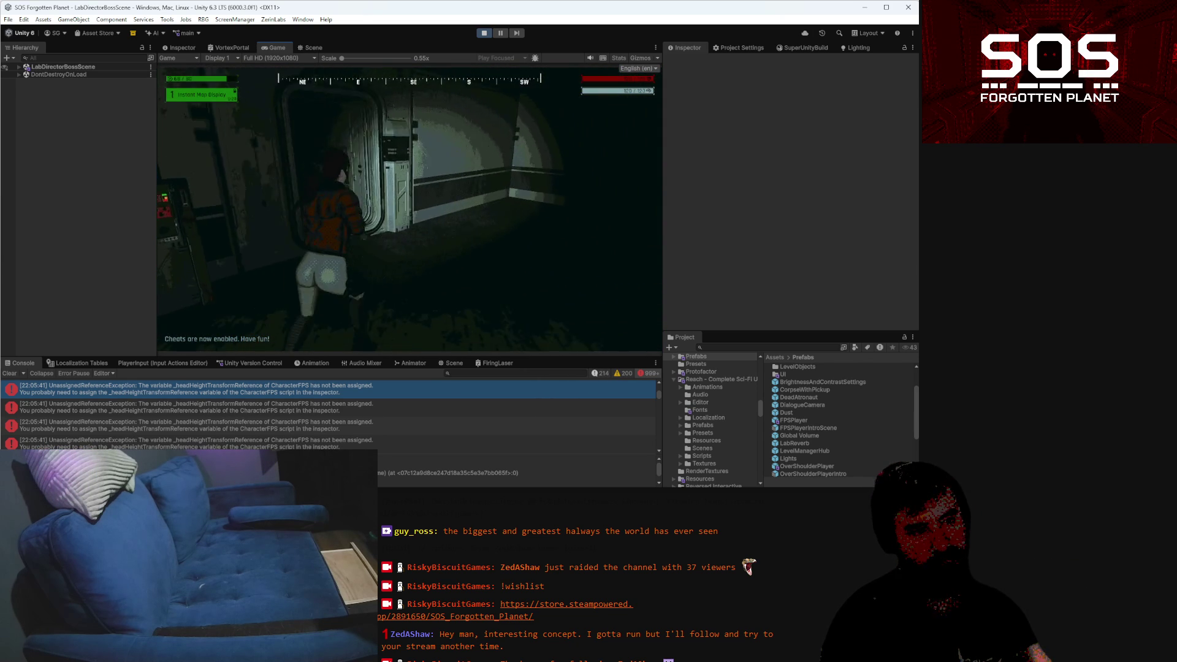
{"action": "key", "text": "w"}
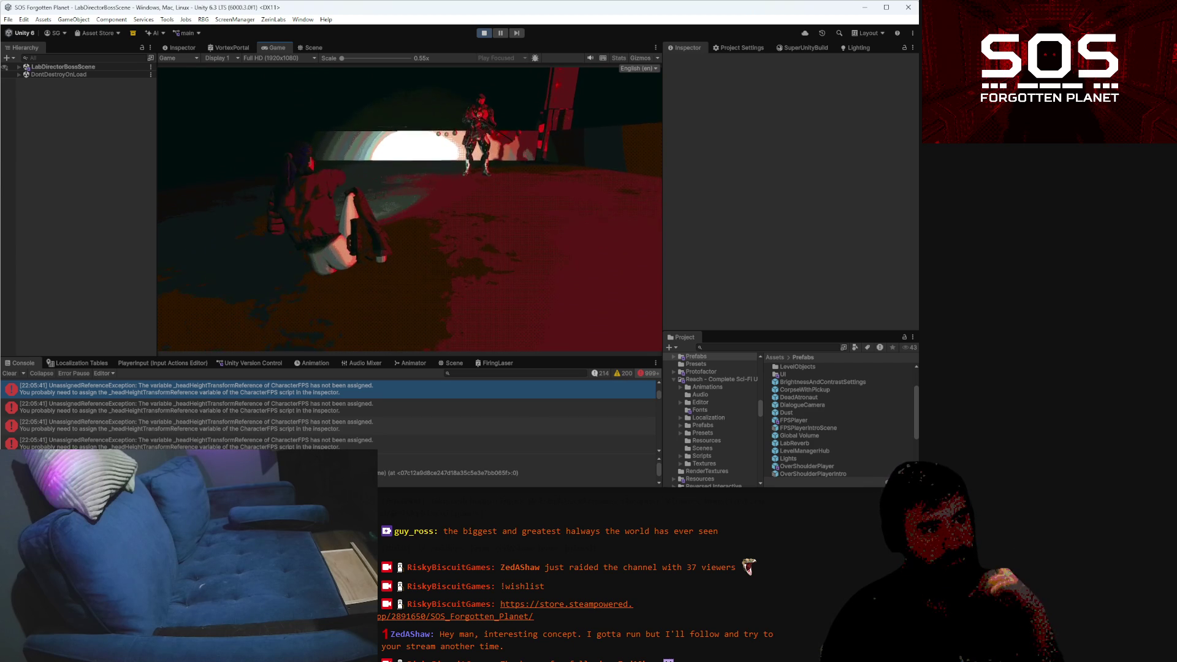
{"action": "key", "text": "space"}
{"action": "key", "text": "space"}
{"action": "key", "text": "space"}
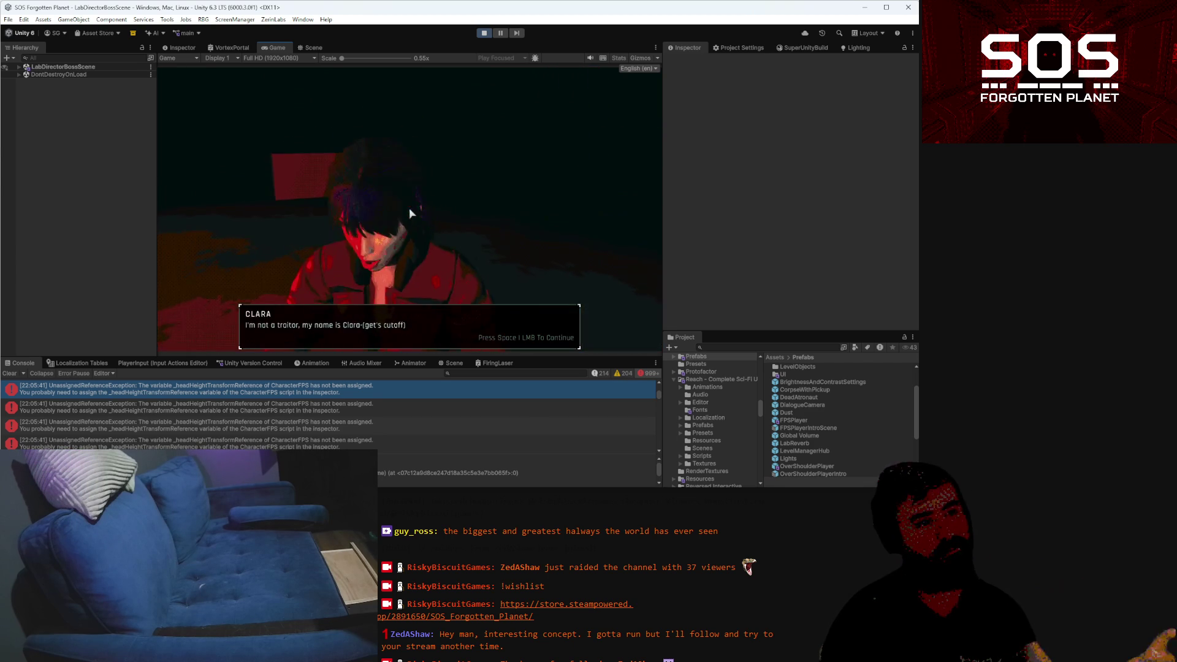
{"action": "left_click", "coordinate": [289, 334]}
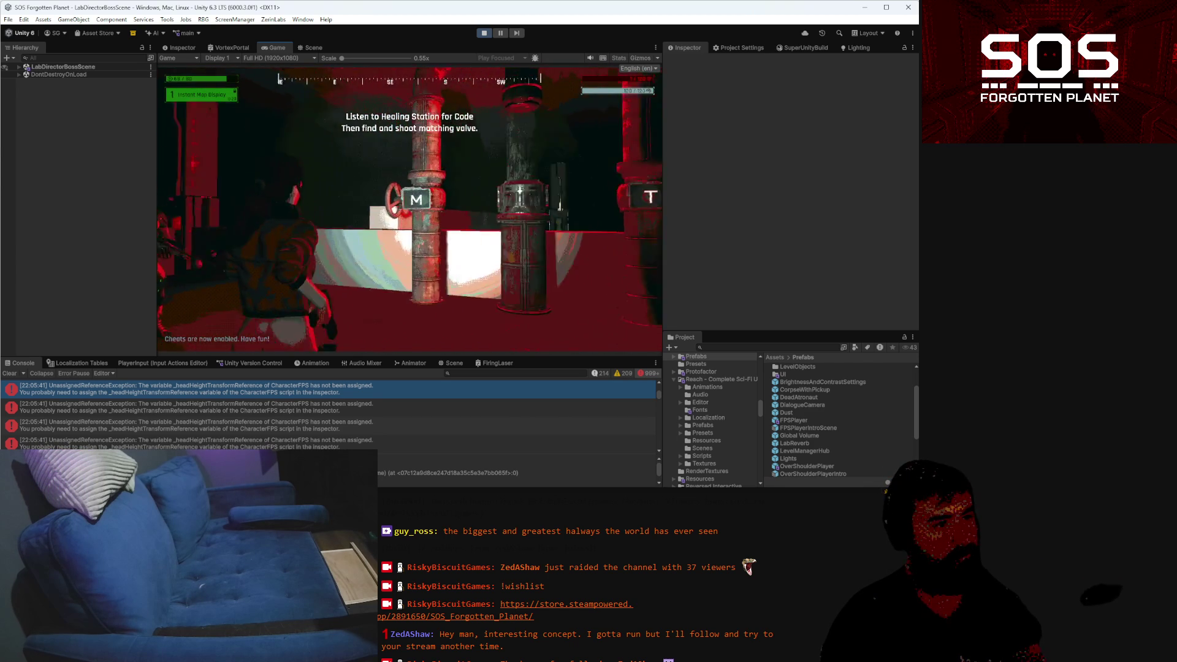
Approach the M and T valves of the Morse valve puzzle, then pause the game
{"action": "key", "text": "w"}
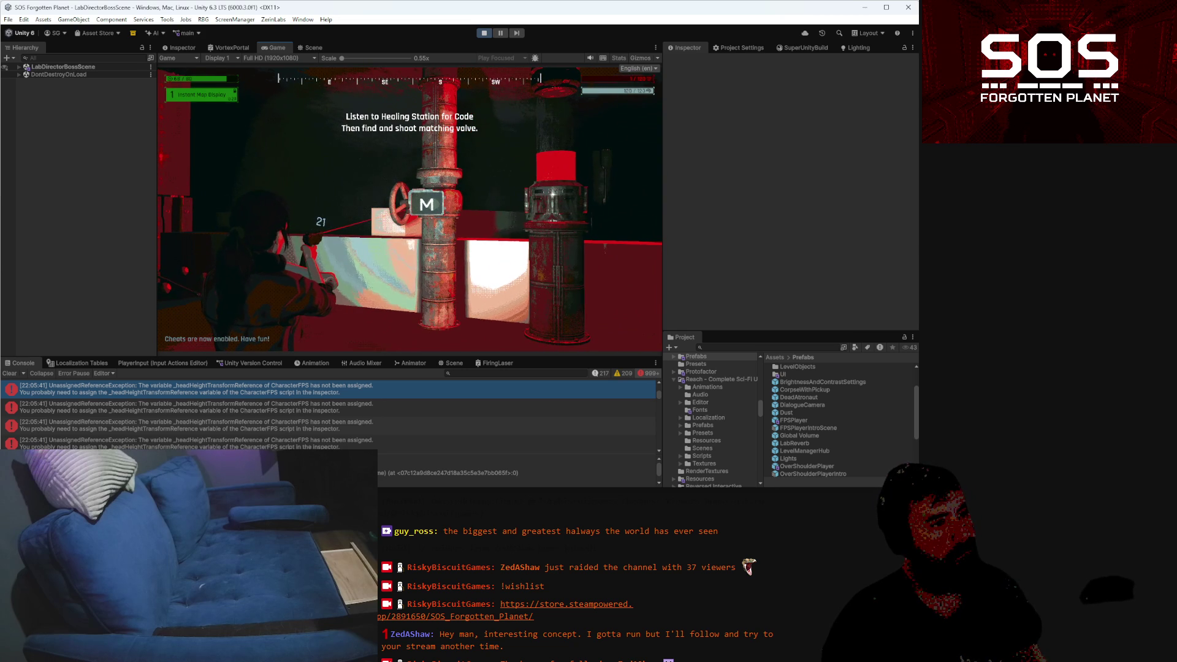
{"action": "key", "text": "d"}
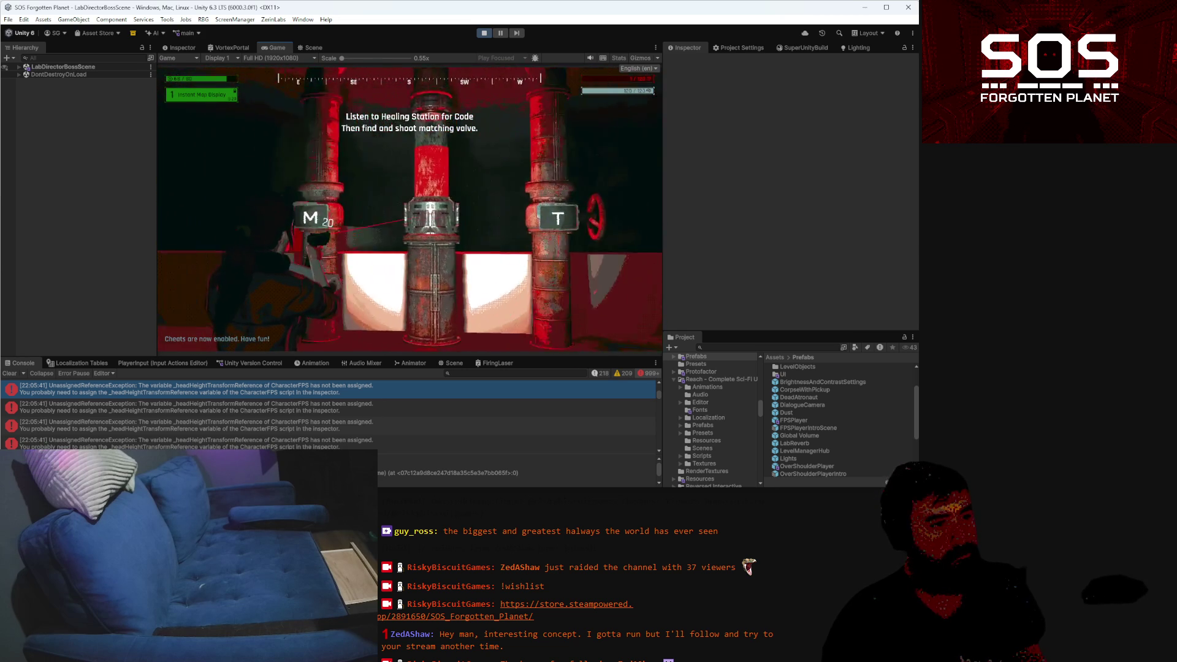
{"action": "key", "text": "s"}
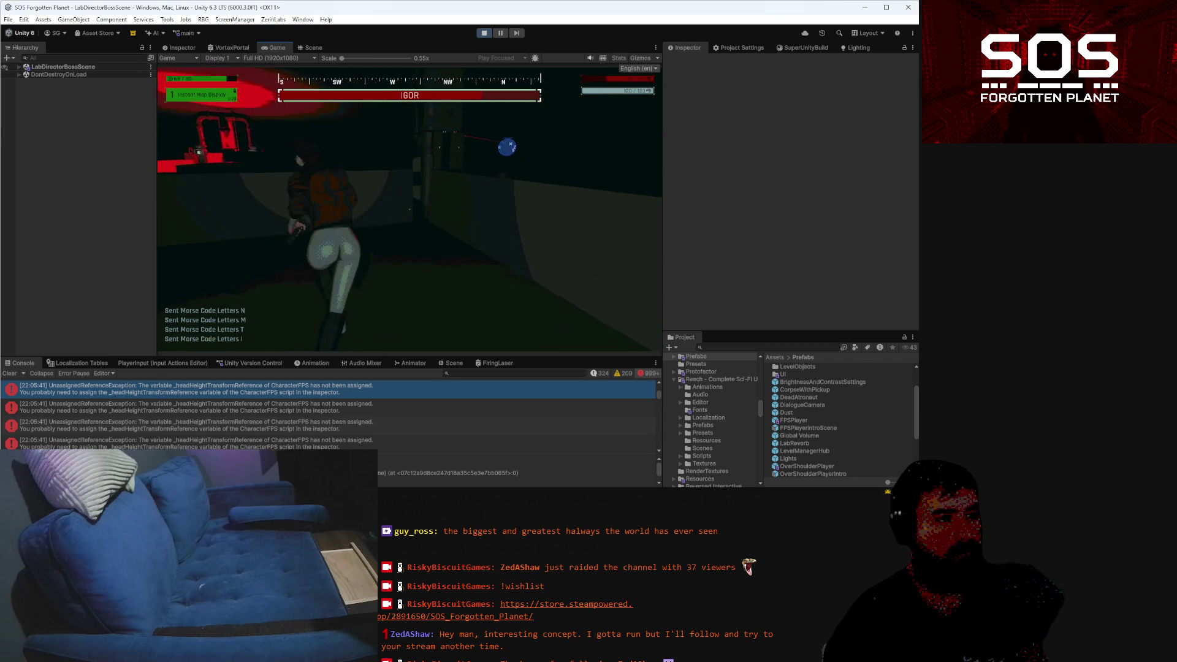
{"action": "key", "text": "Escape"}
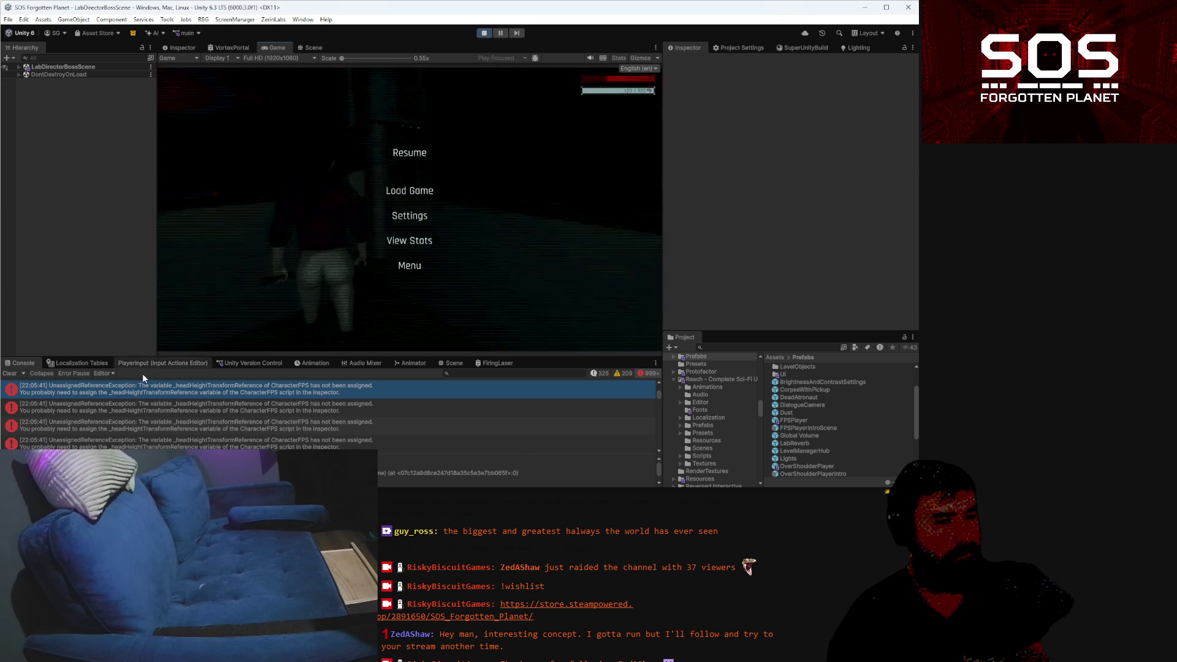
Clear the _headHeightTransformReference errors from the Console, resume playing, then pause again
{"action": "left_click", "coordinate": [9, 375]}
{"action": "key", "text": "Escape"}
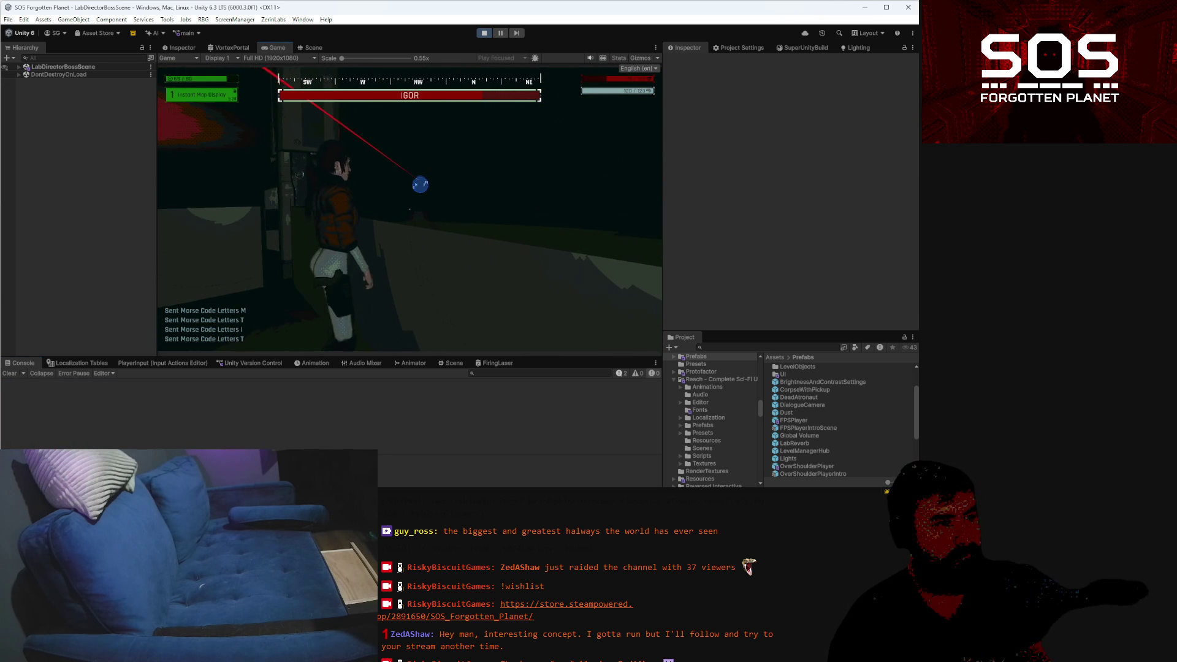
{"action": "key", "text": "Escape"}
In the Scene view, expand the player rig from Root through cMainV, cMainH and Spine0–2
{"action": "left_click", "coordinate": [307, 49]}
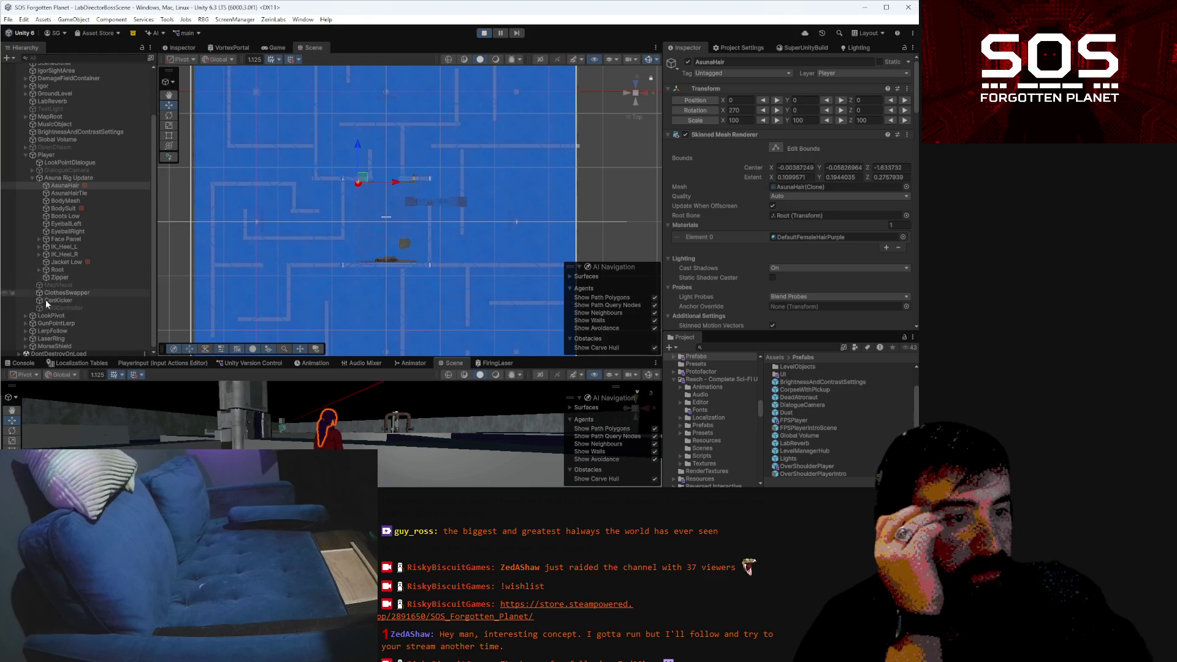
{"action": "left_click", "coordinate": [38, 270]}
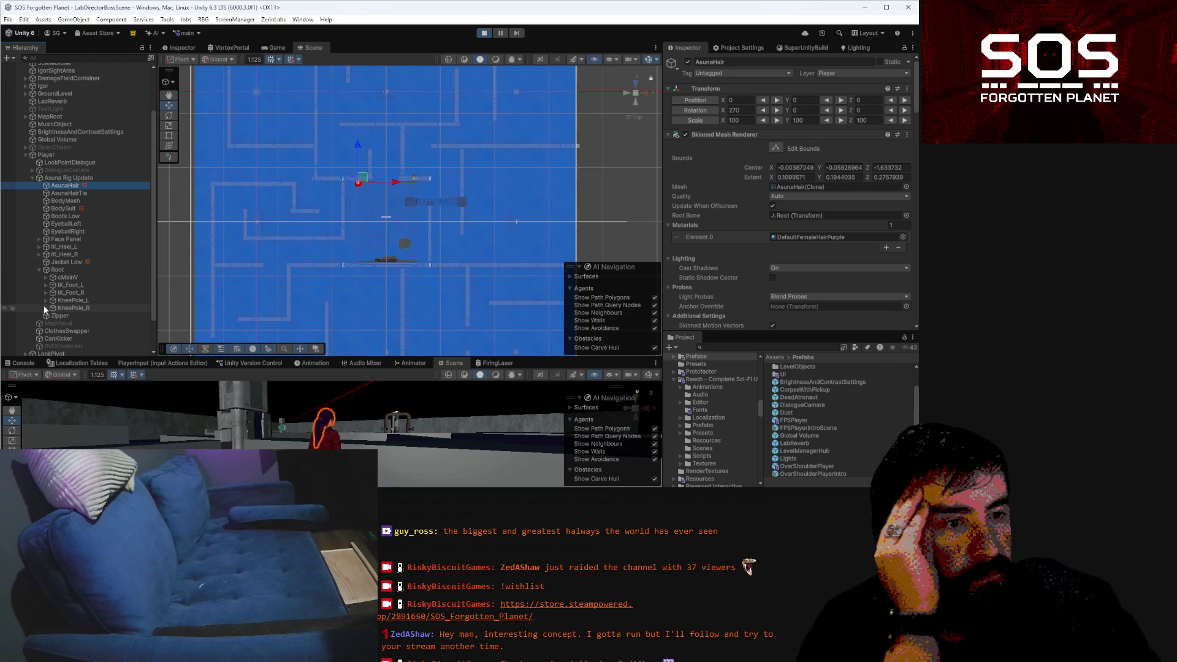
{"action": "left_click", "coordinate": [46, 277]}
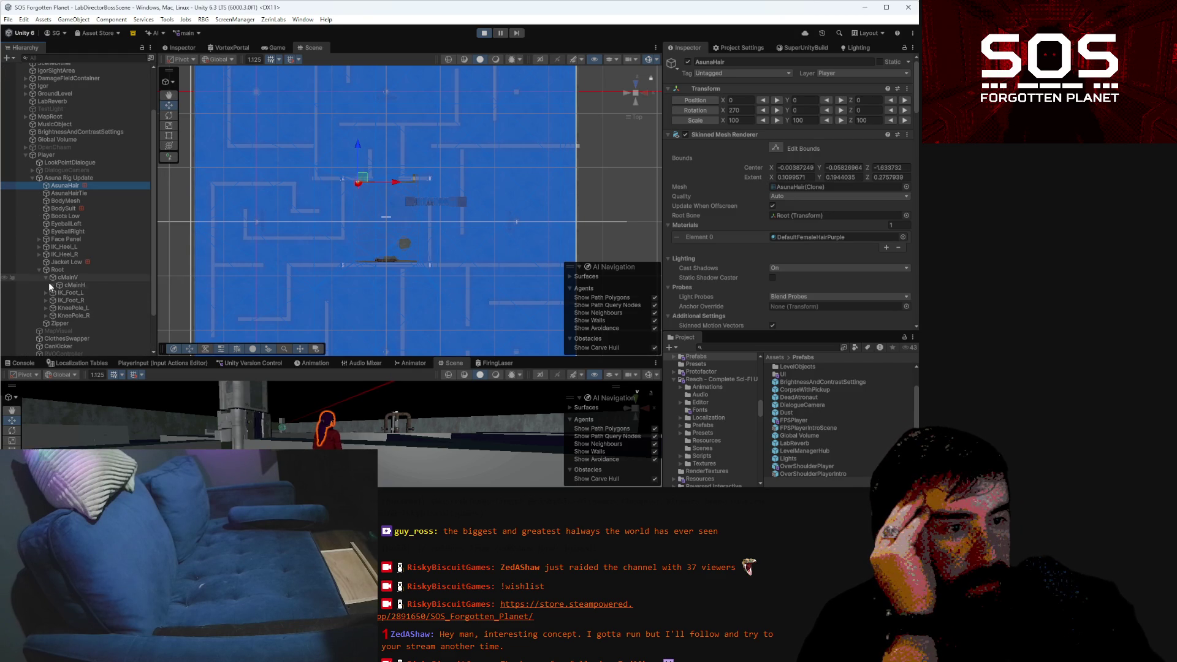
{"action": "left_click", "coordinate": [52, 285]}
{"action": "left_click", "coordinate": [58, 292]}
{"action": "left_click", "coordinate": [62, 299]}
{"action": "left_click", "coordinate": [65, 300]}
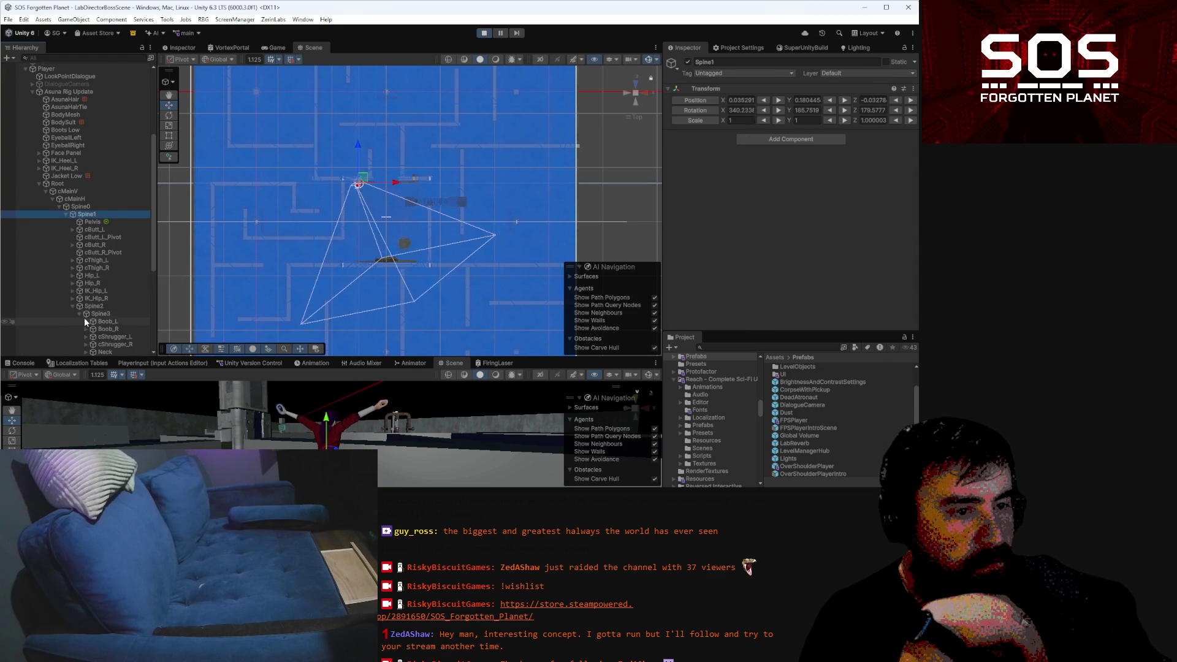
{"action": "left_click", "coordinate": [73, 307]}
Select the Head bone under Neck and orbit the scene to view it, checking the CharacterFPS script
{"action": "left_click", "coordinate": [86, 294]}
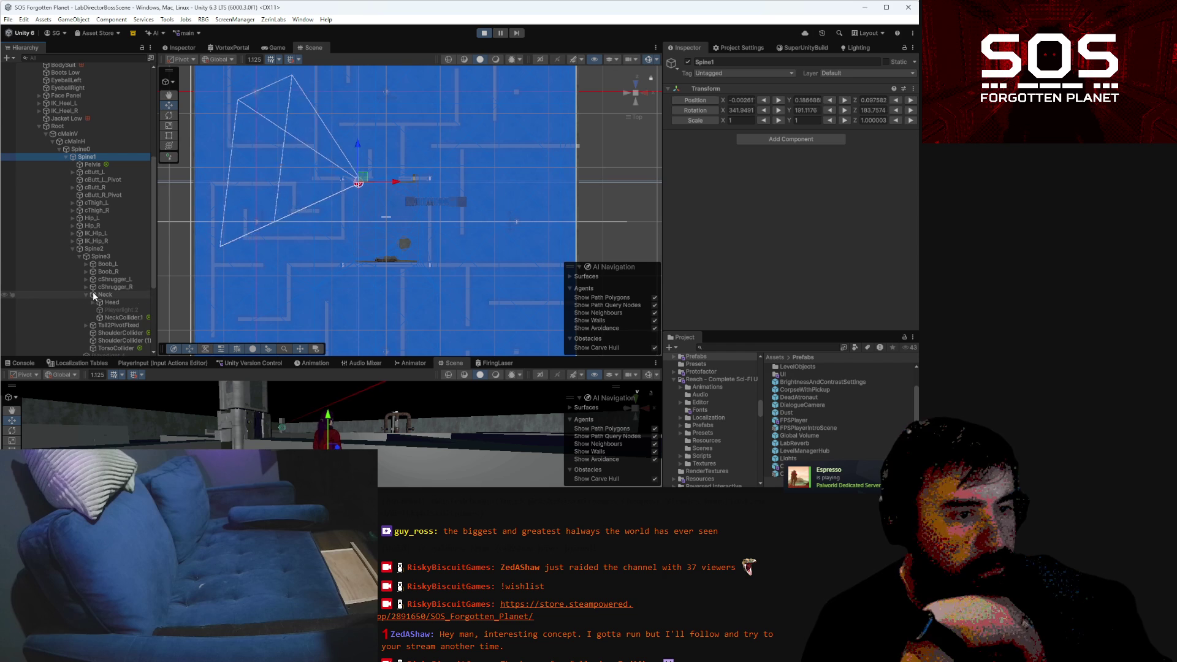
{"action": "left_click", "coordinate": [111, 304]}
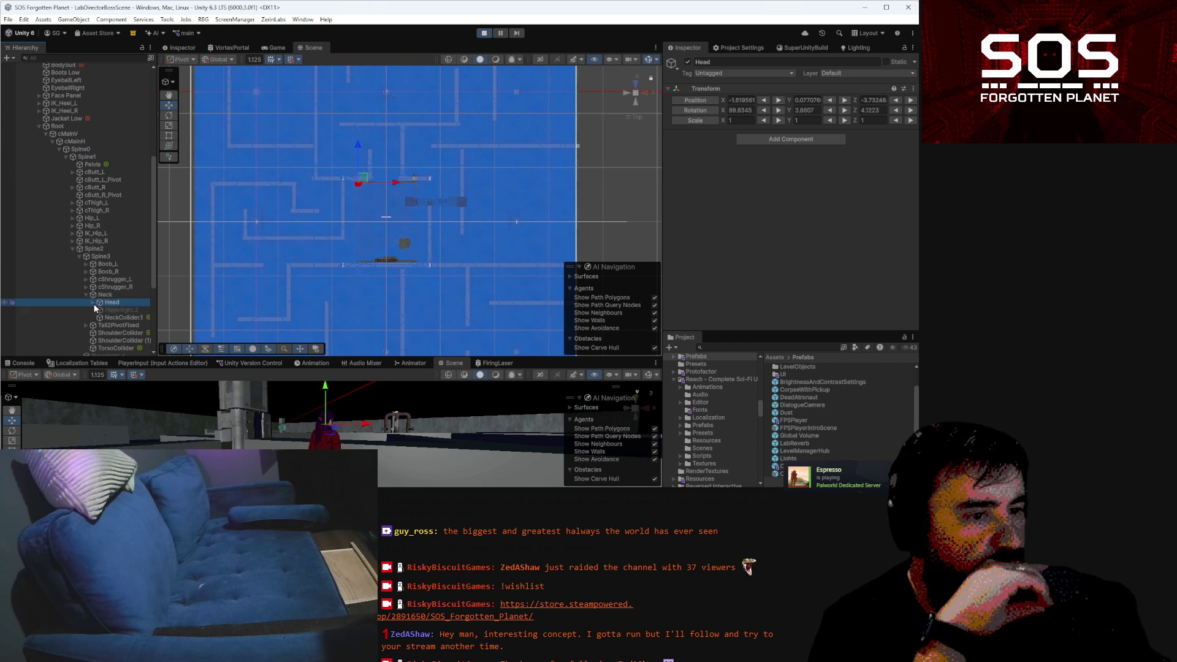
{"action": "left_click", "coordinate": [92, 302]}
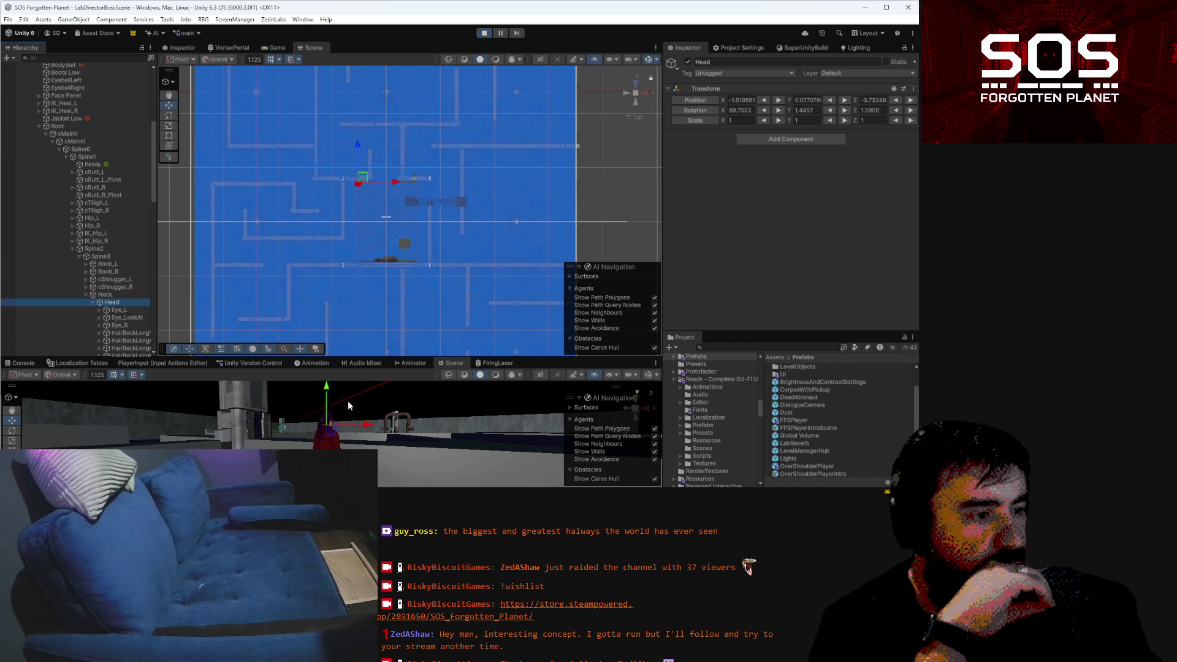
{"action": "mouse_move", "coordinate": [431, 436]}
{"action": "left_mouse_down"}
{"action": "mouse_move", "coordinate": [178, 425]}
{"action": "mouse_move", "coordinate": [48, 428]}
{"action": "mouse_move", "coordinate": [7, 446]}
{"action": "left_mouse_up"}
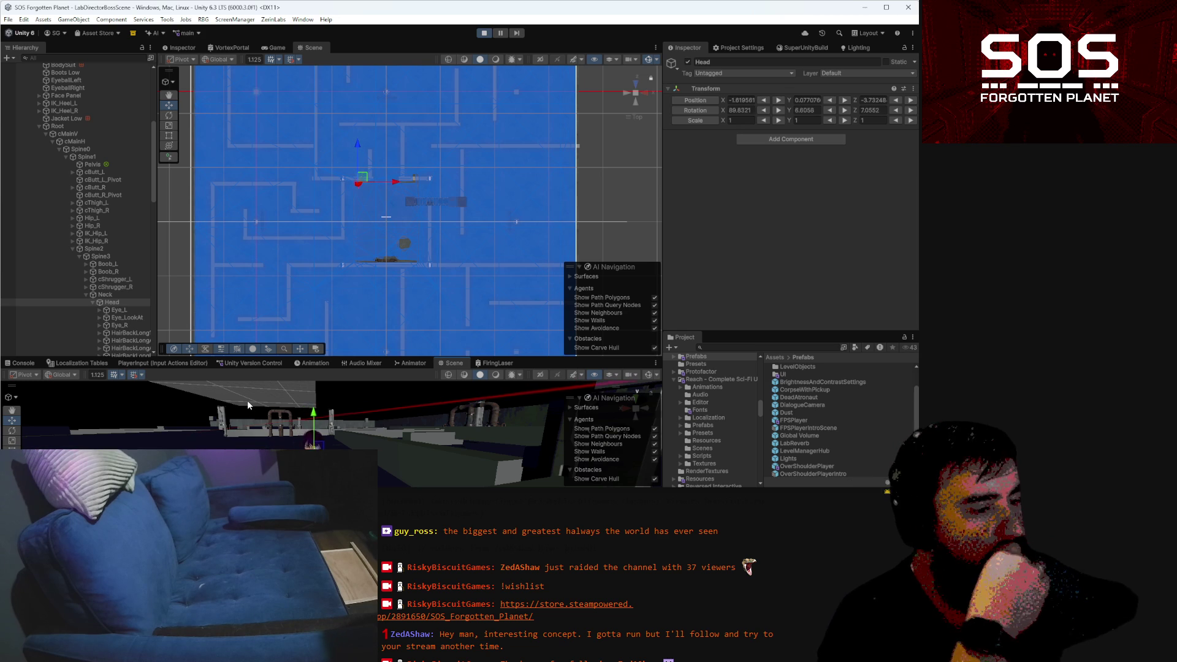
{"action": "mouse_move", "coordinate": [378, 453]}
{"action": "left_mouse_down"}
{"action": "mouse_move", "coordinate": [591, 431]}
{"action": "mouse_move", "coordinate": [406, 440]}
{"action": "left_mouse_up"}
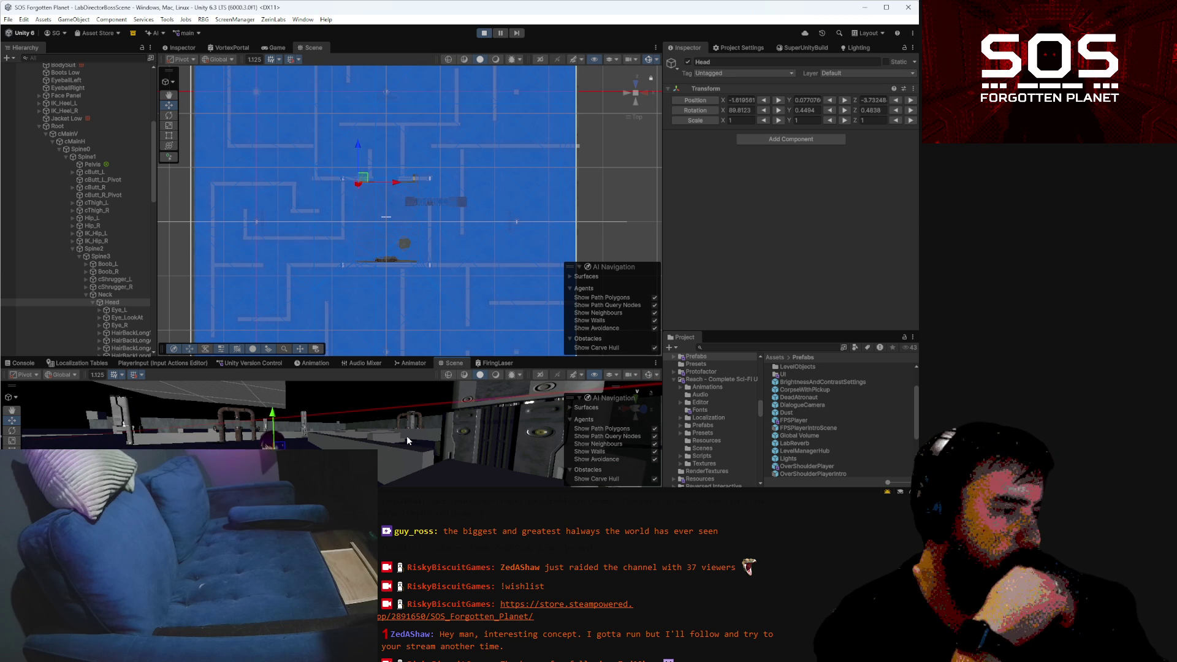
{"action": "key", "text": "alt+Tab"}
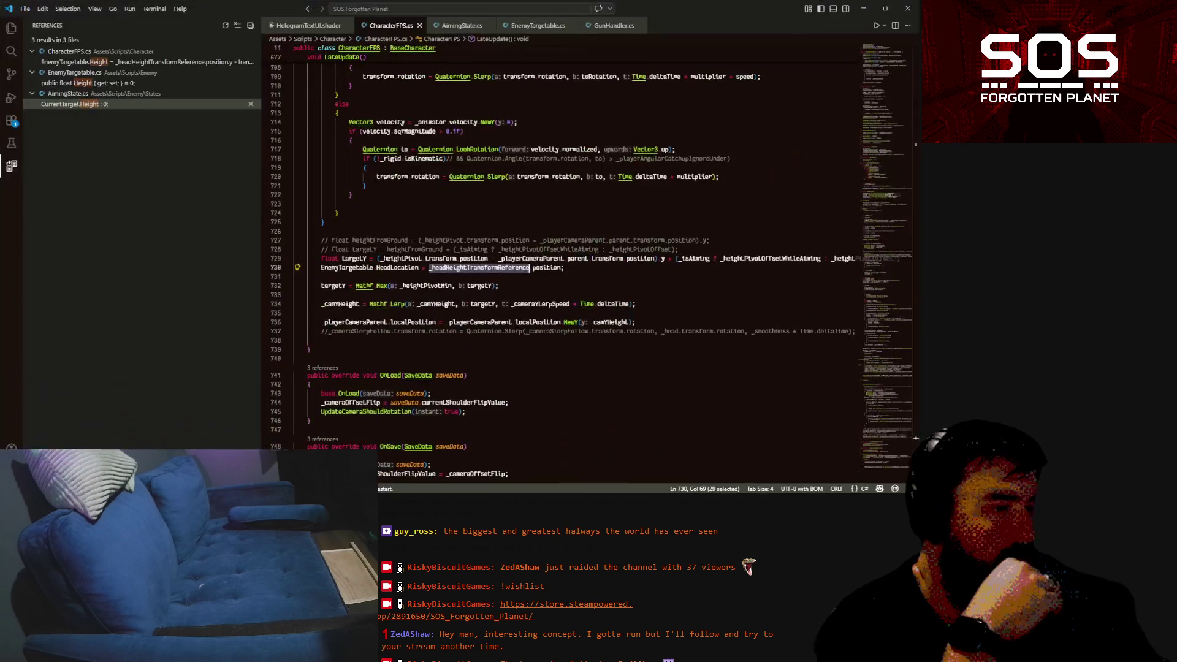
{"action": "left_click", "coordinate": [861, 10]}
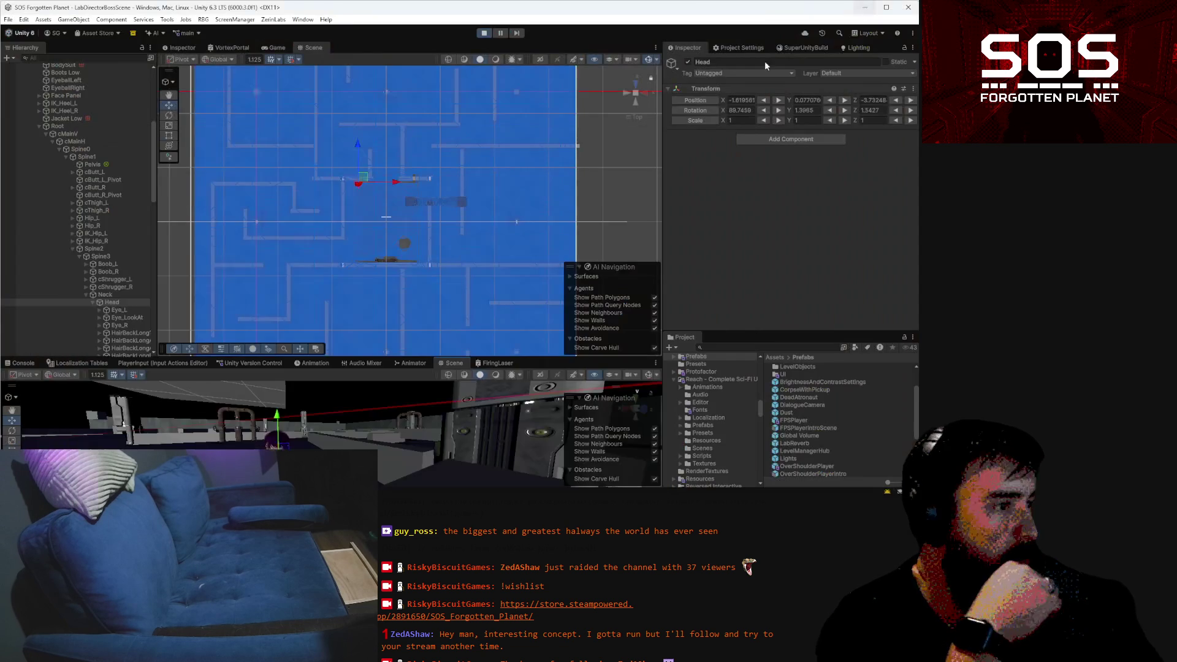
Orbit around the level and select Igor's Sci_Fi_Character_08_04 object in the Hierarchy
{"action": "mouse_move", "coordinate": [304, 435]}
{"action": "left_mouse_down"}
{"action": "mouse_move", "coordinate": [442, 420]}
{"action": "mouse_move", "coordinate": [104, 433]}
{"action": "mouse_move", "coordinate": [128, 429]}
{"action": "left_mouse_up"}
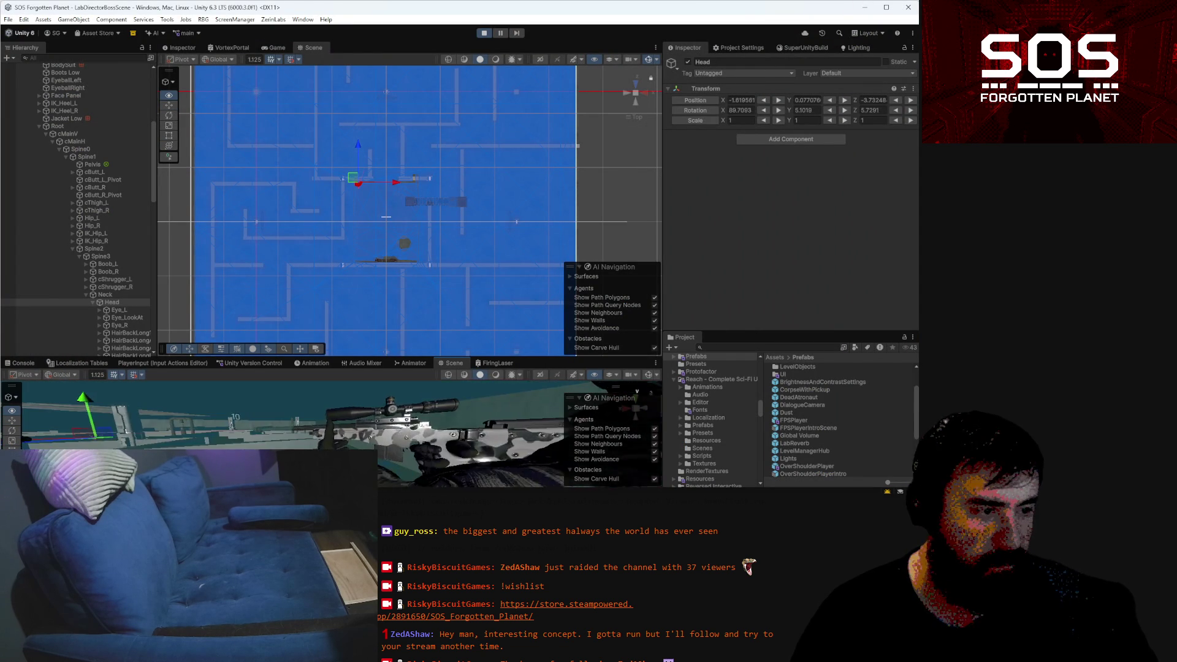
{"action": "left_click", "coordinate": [360, 446]}
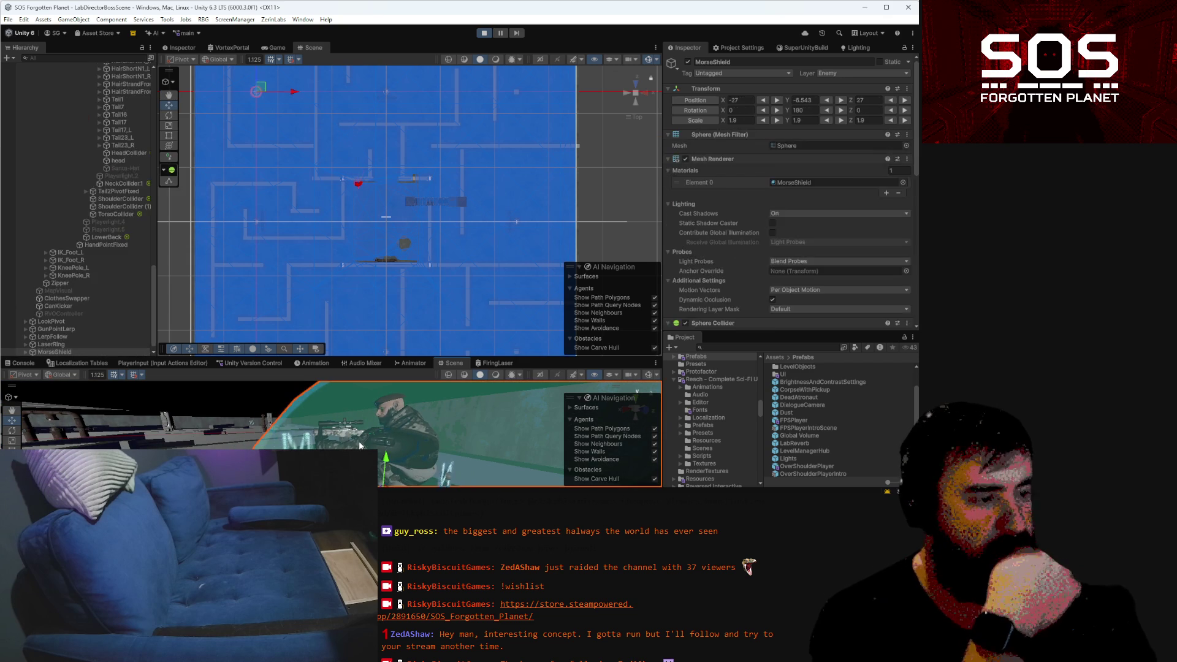
{"action": "left_click", "coordinate": [344, 437]}
{"action": "scroll", "coordinate": [67, 281], "scroll_direction": "down", "scroll_amount": 5}
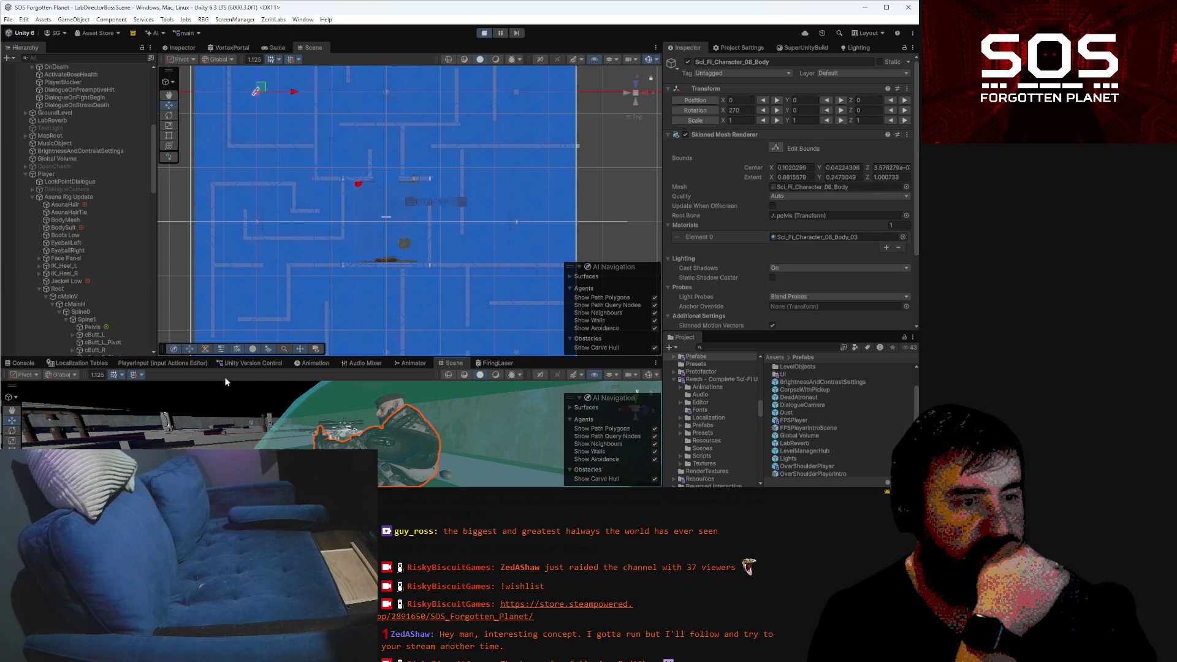
{"action": "scroll", "coordinate": [34, 229], "scroll_direction": "up", "scroll_amount": 10}
{"action": "left_click", "coordinate": [56, 157]}
Select SniperRoot under Igor's LookPivot and expand it to reveal Sniper_Rifle_03
{"action": "left_click", "coordinate": [62, 151]}
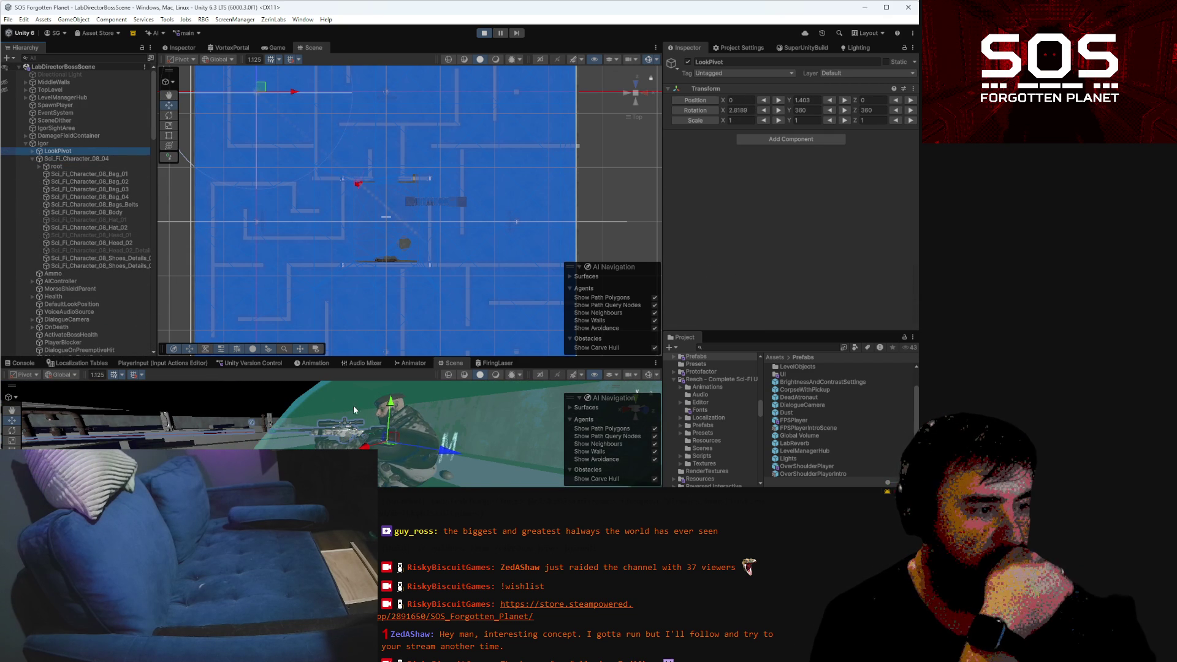
{"action": "key", "text": "ctrl+z"}
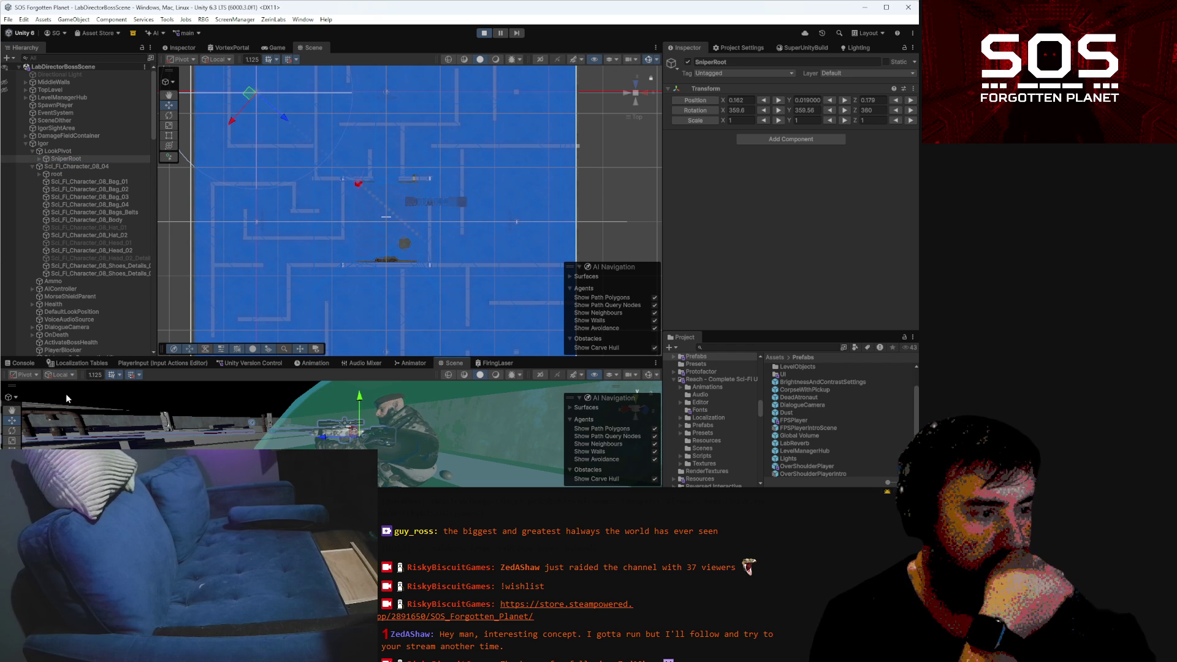
{"action": "mouse_move", "coordinate": [306, 404]}
{"action": "left_mouse_down"}
{"action": "mouse_move", "coordinate": [384, 379]}
{"action": "mouse_move", "coordinate": [356, 393]}
{"action": "left_mouse_up"}
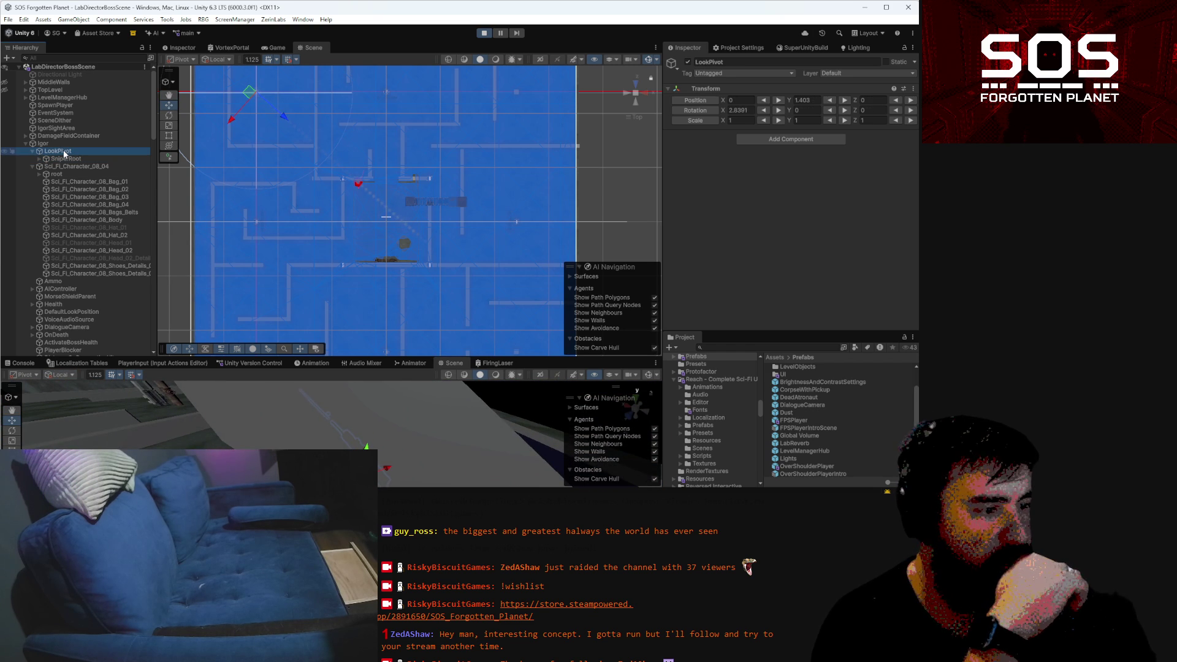
{"action": "mouse_move", "coordinate": [372, 434]}
{"action": "left_mouse_down"}
{"action": "mouse_move", "coordinate": [523, 360]}
{"action": "mouse_move", "coordinate": [484, 388]}
{"action": "left_mouse_up"}
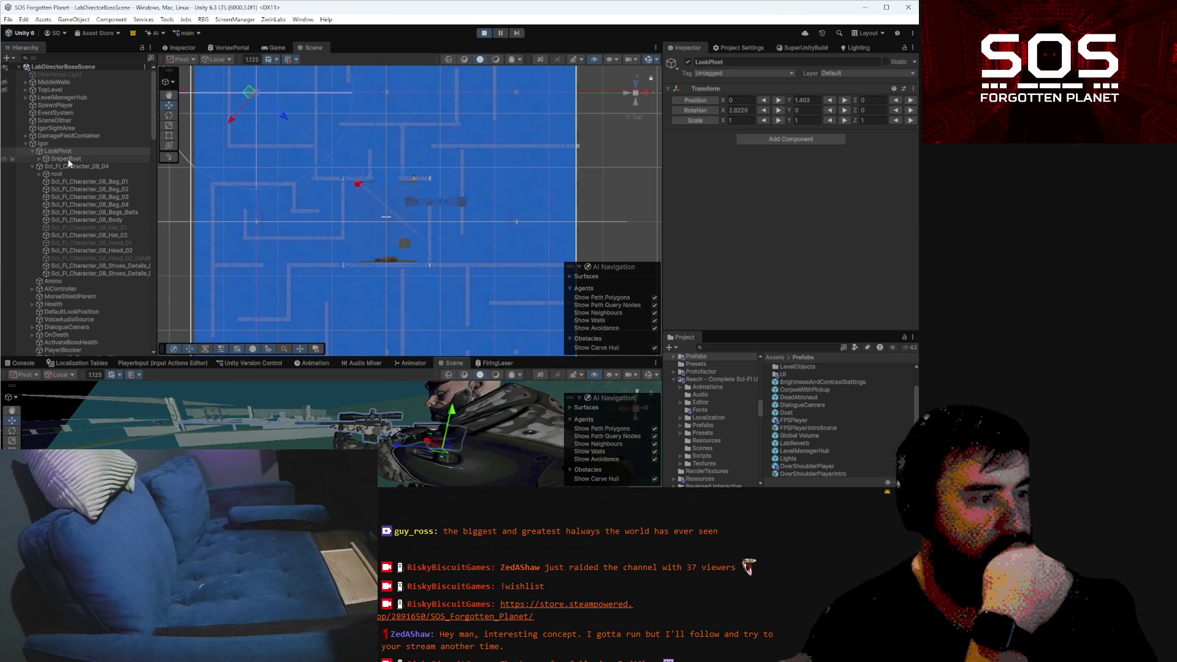
{"action": "left_click", "coordinate": [66, 159]}
{"action": "left_click", "coordinate": [37, 160]}
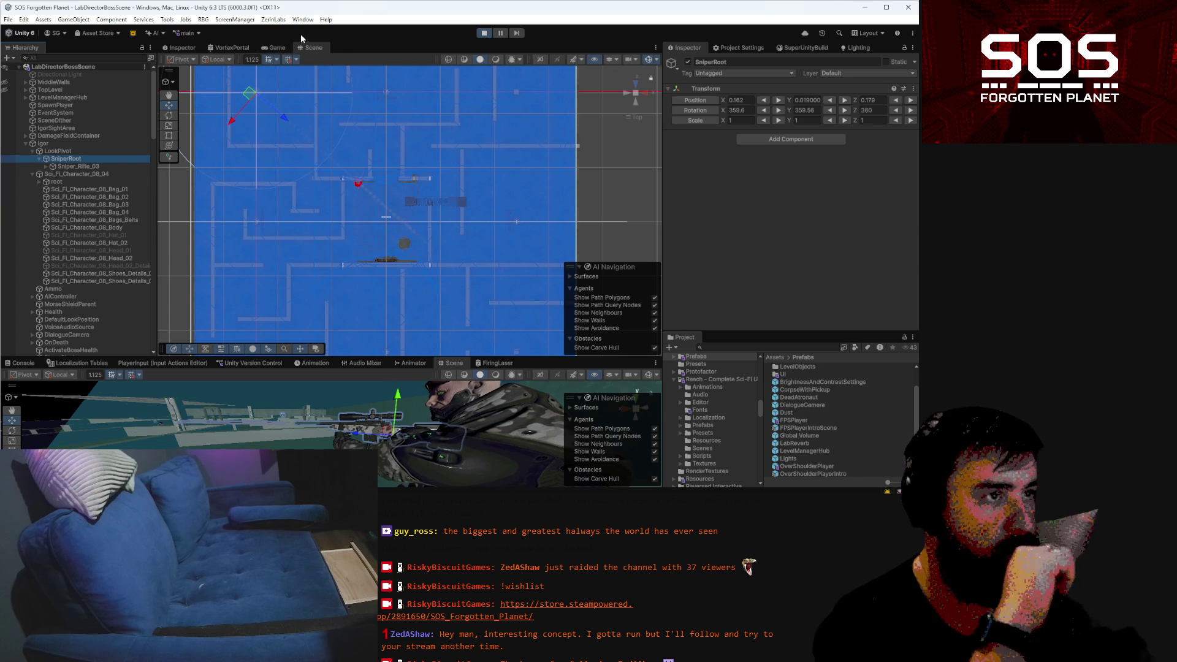
{"action": "left_click", "coordinate": [282, 43]}
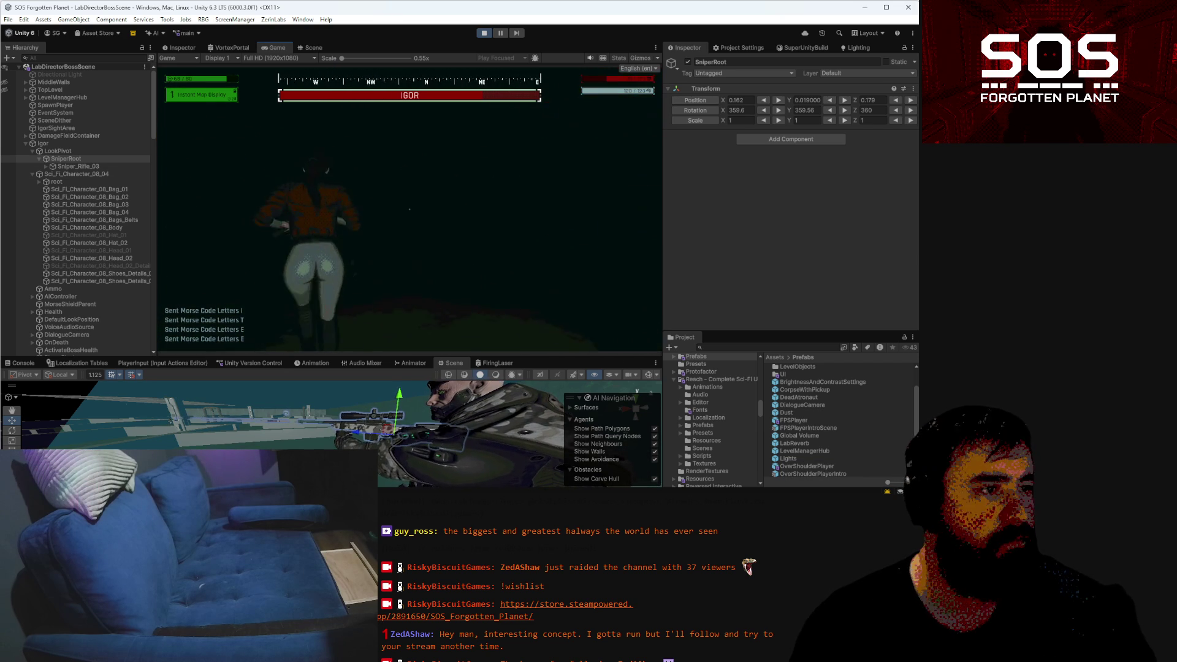
Set SniperRoot's Rotation X to 0.17 and resume the game from the pause menu
{"action": "left_click", "coordinate": [65, 158]}
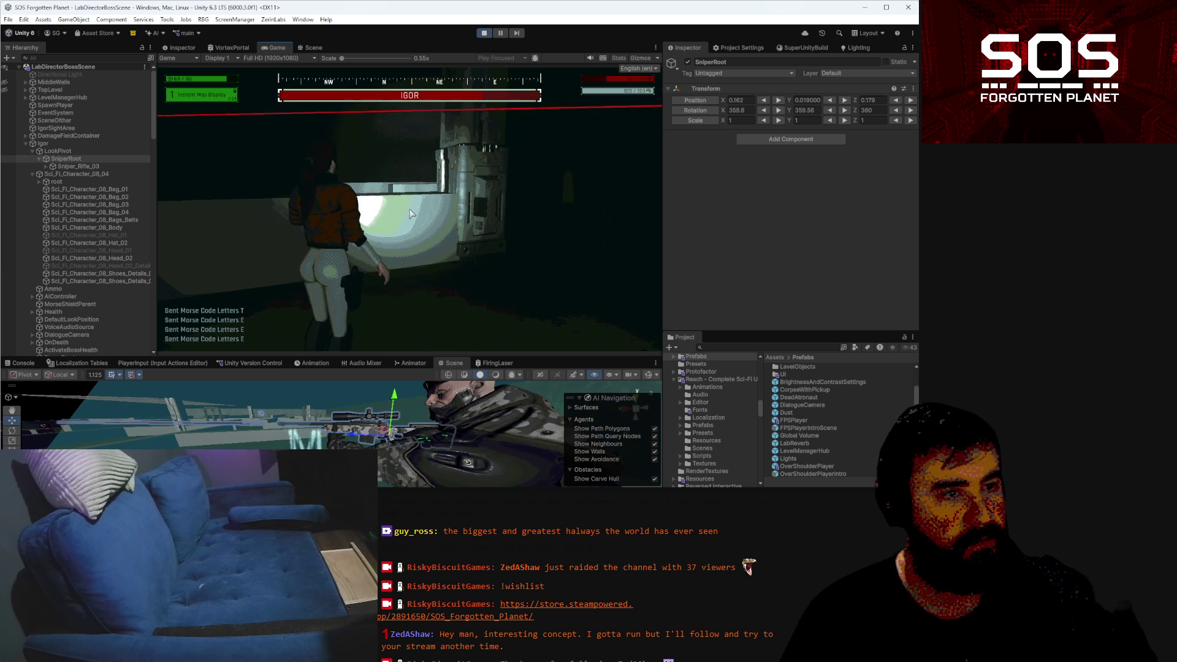
{"action": "key", "text": "Escape"}
{"action": "key", "text": "Escape"}
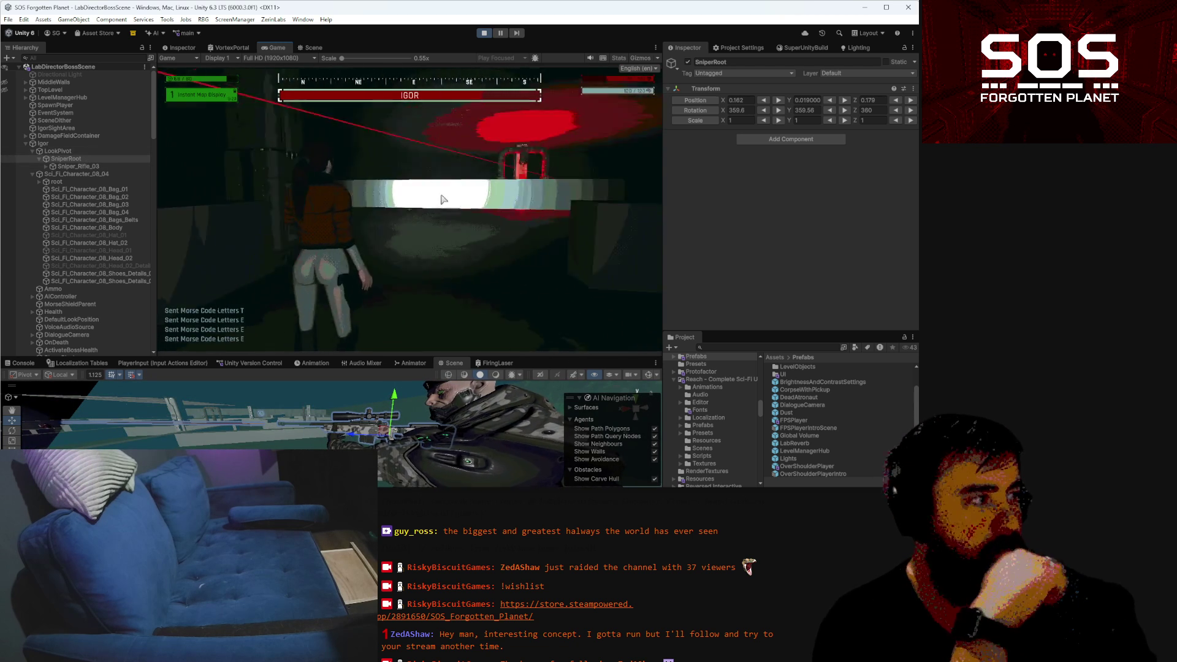
{"action": "left_click", "coordinate": [586, 170]}
{"action": "key", "text": "Escape"}
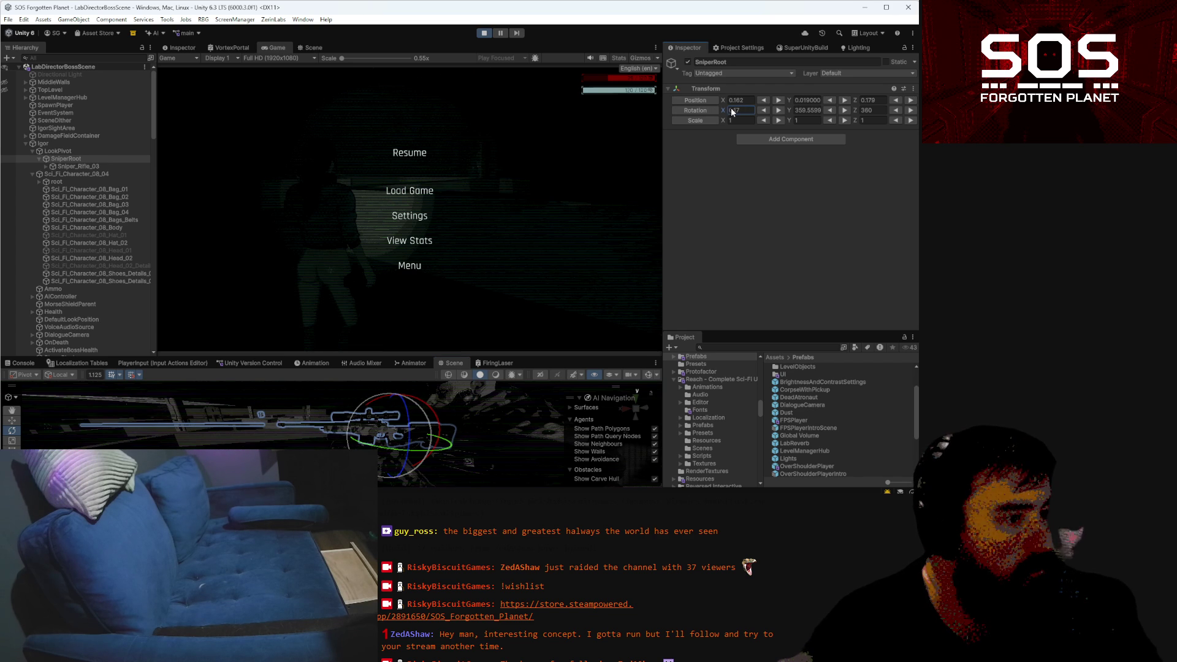
{"action": "left_click", "coordinate": [427, 157]}
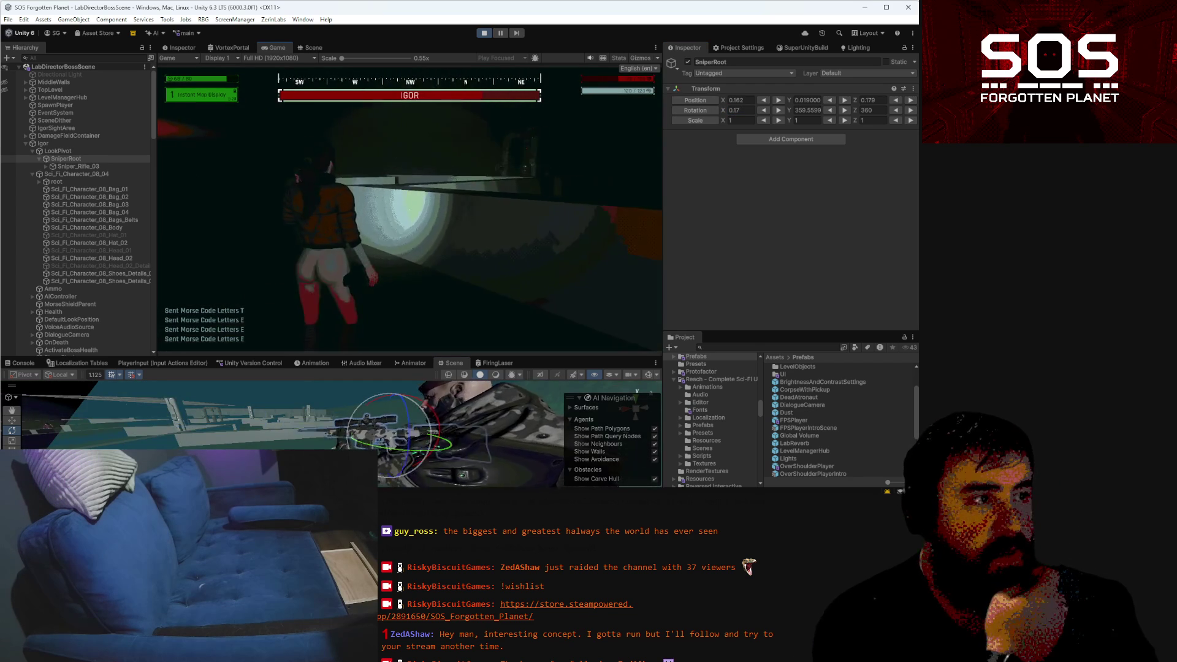
Walk the player along the wall to the lit doorway in the Igor encounter, then pause Play mode
{"action": "key", "text": "w"}
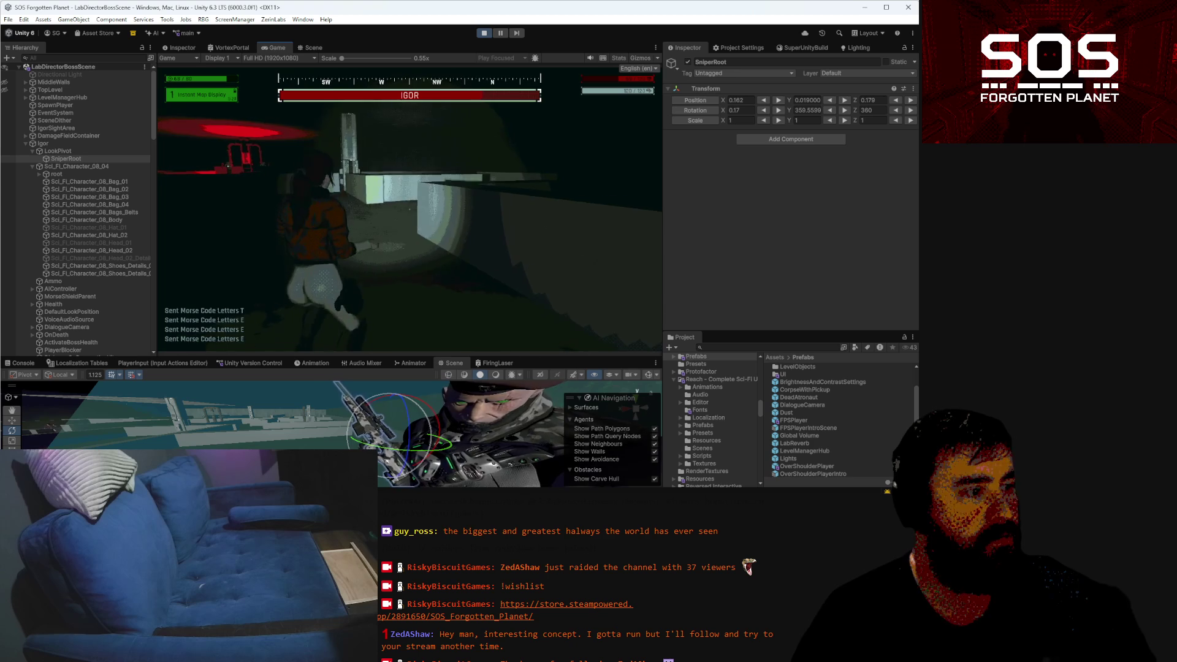
{"action": "key", "text": "w"}
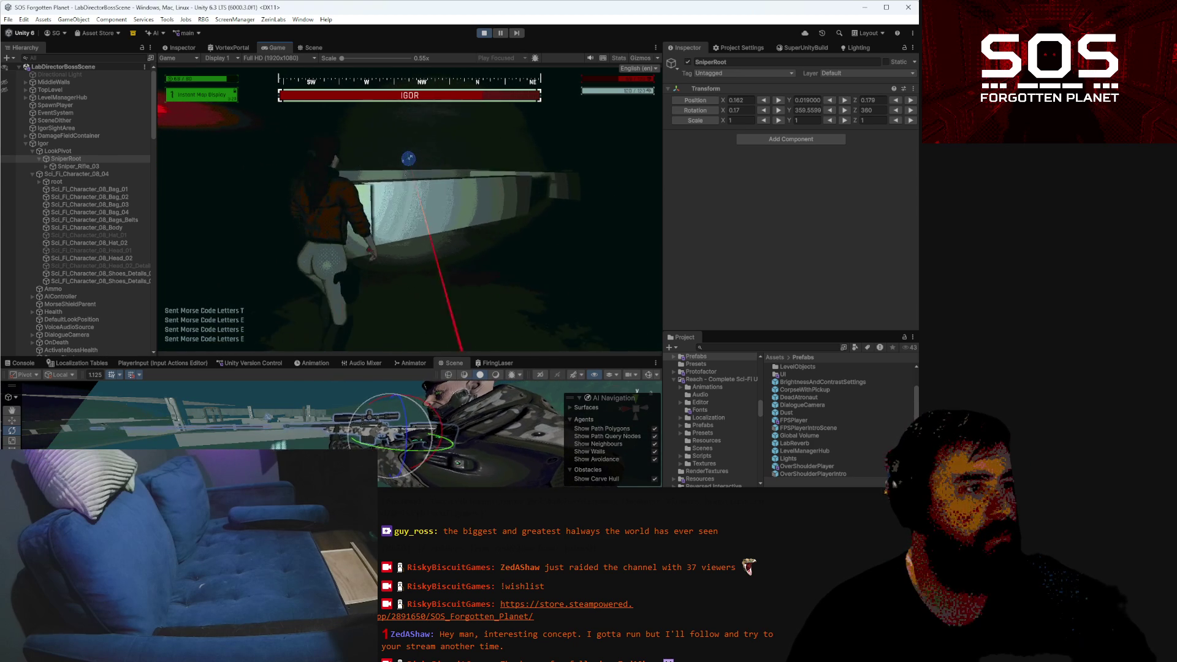
{"action": "key", "text": "w"}
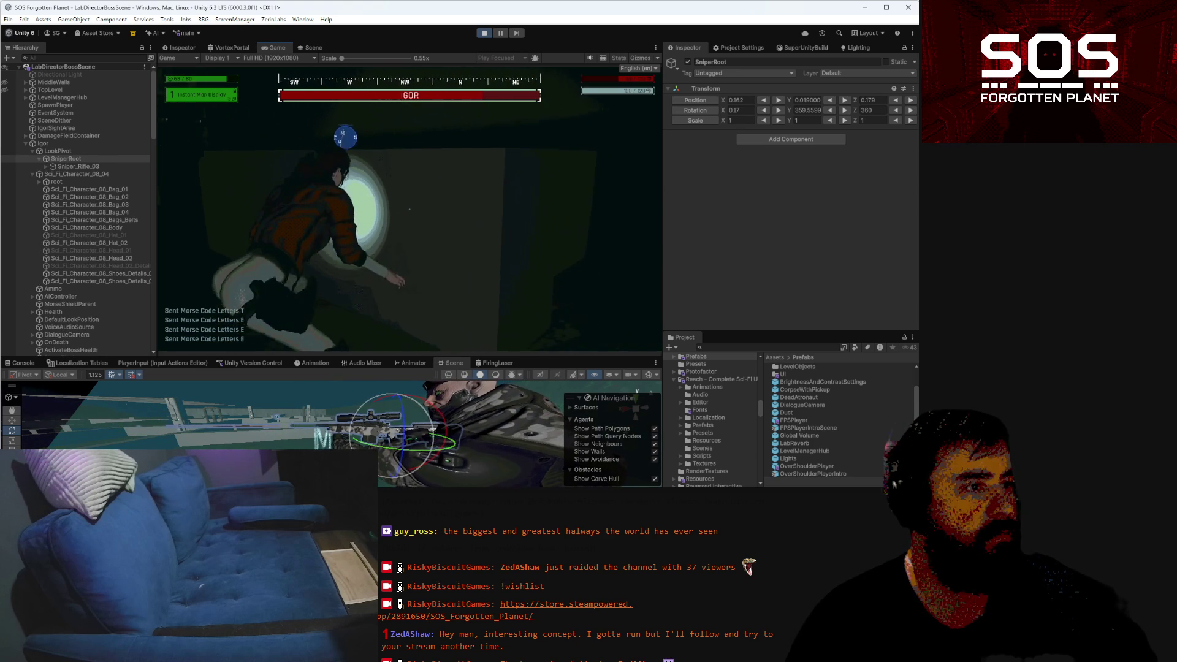
{"action": "key", "text": "w"}
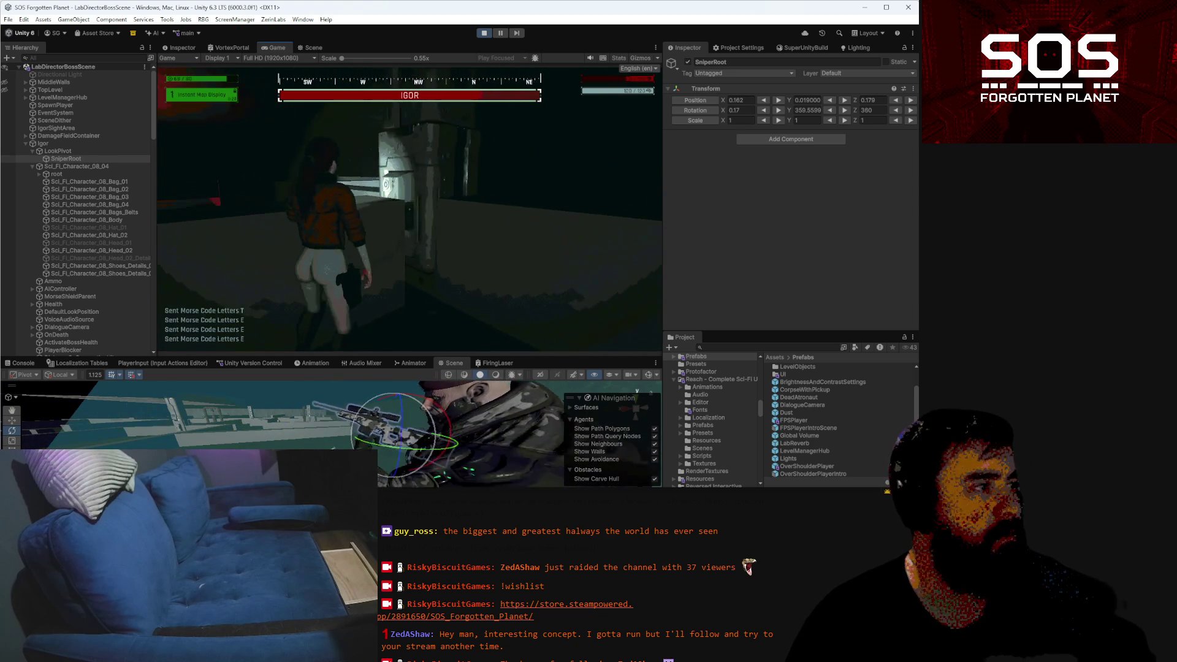
{"action": "key", "text": "w"}
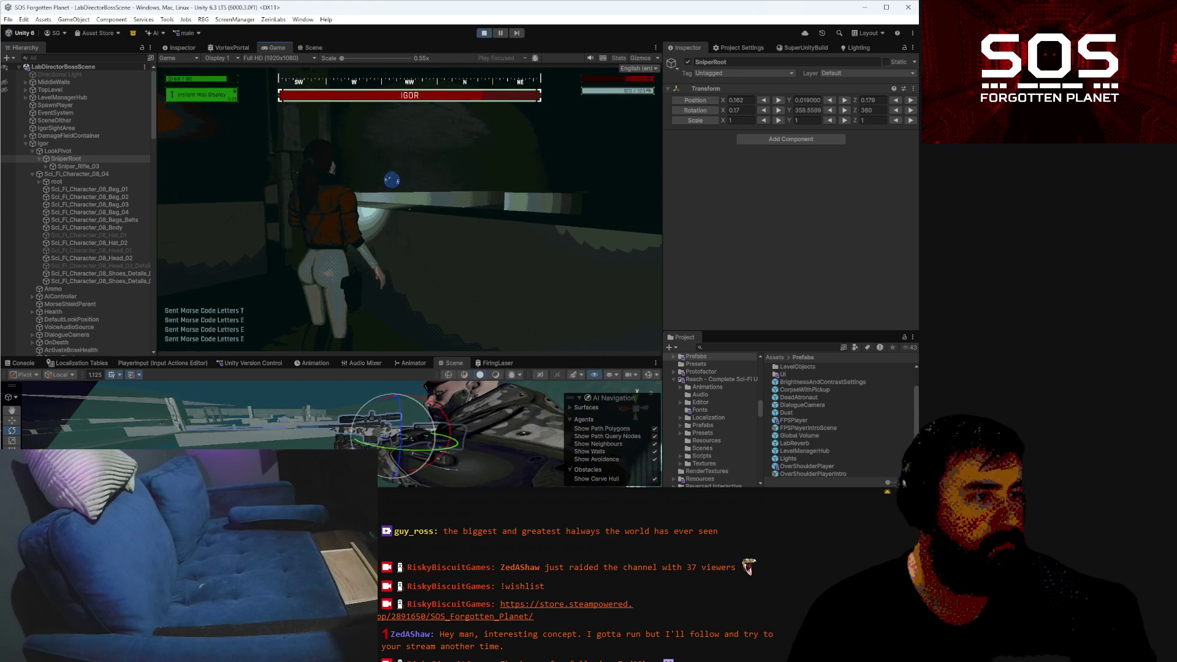
{"action": "key", "text": "w"}
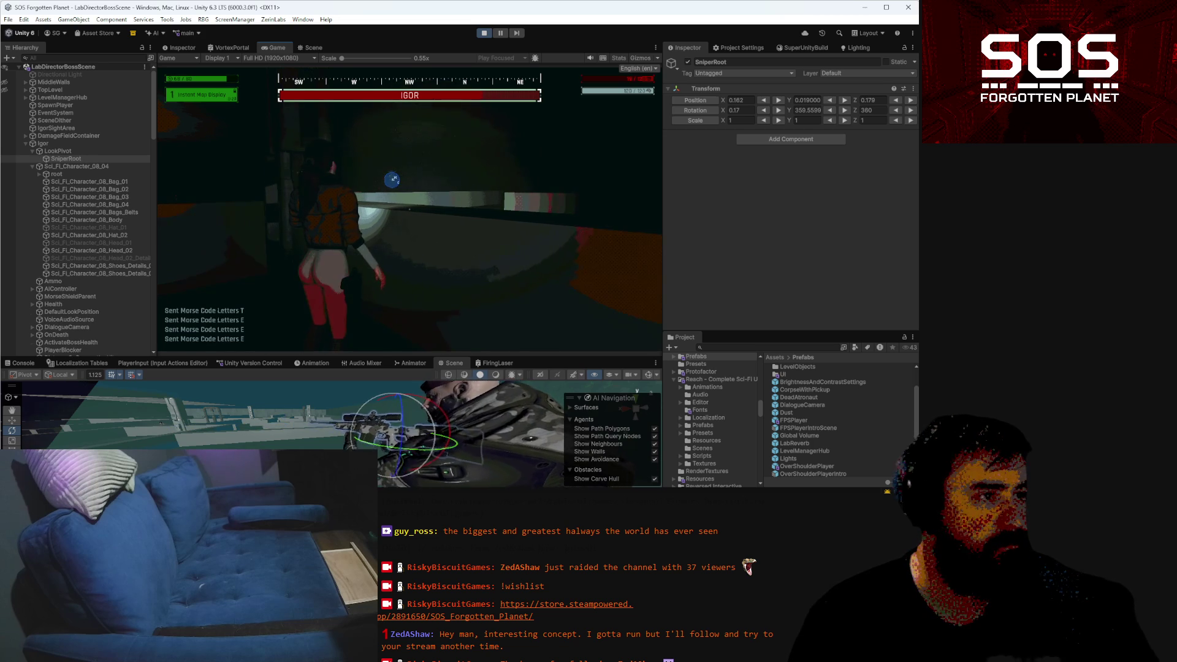
{"action": "key", "text": "w"}
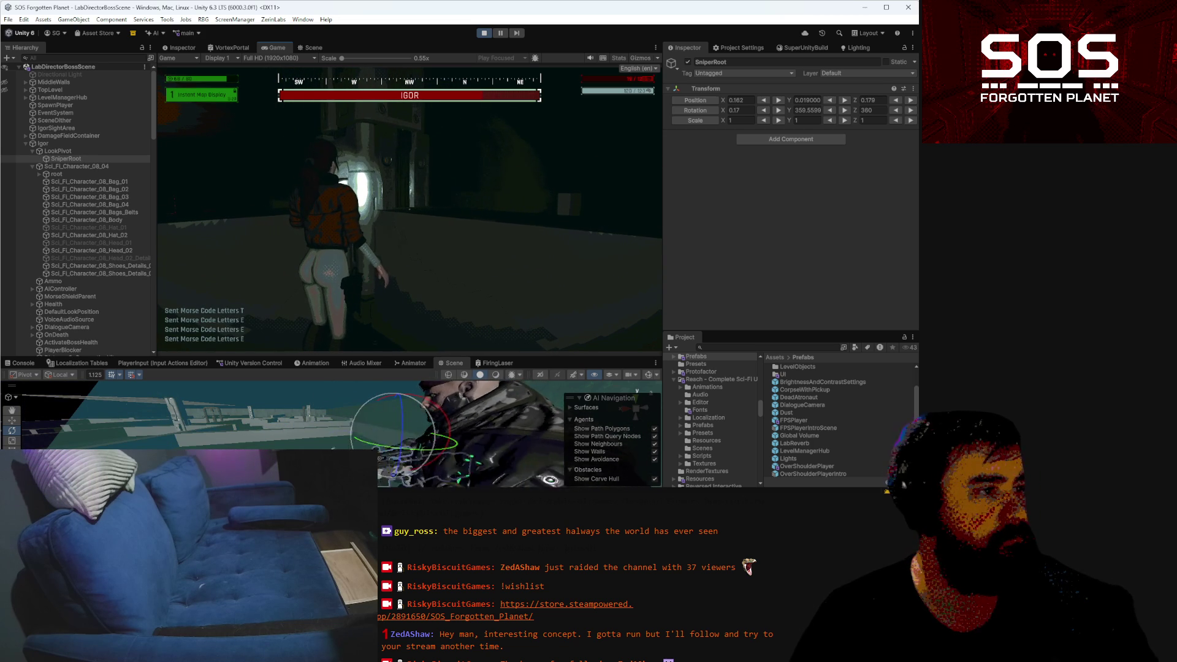
{"action": "key", "text": "w"}
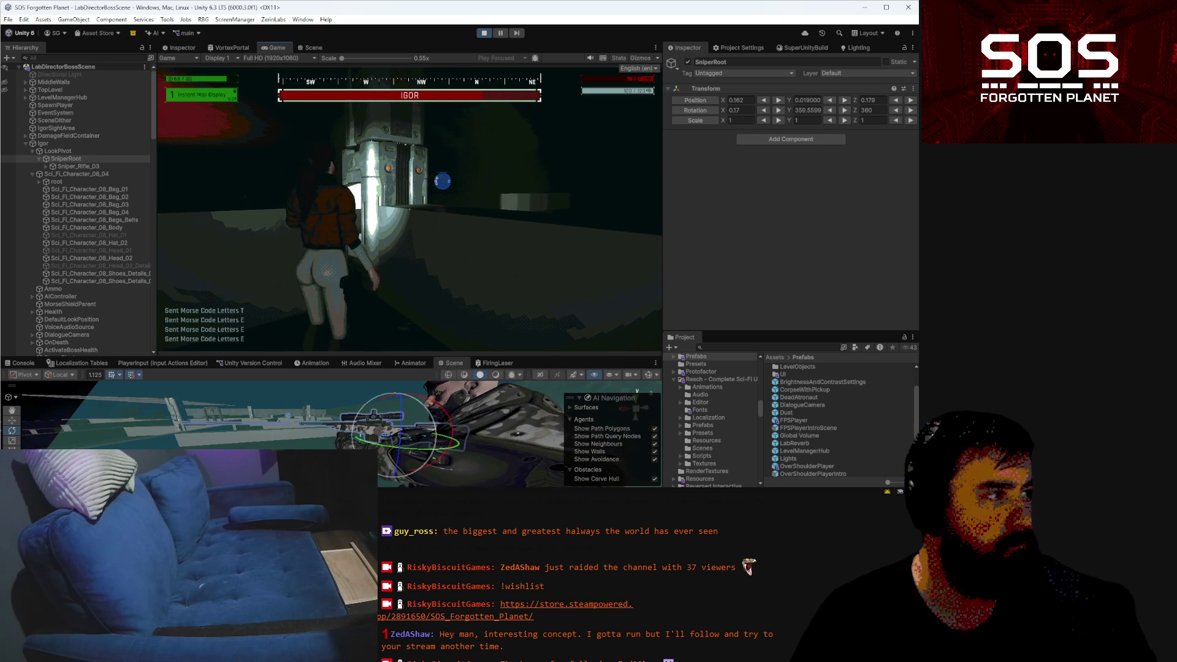
{"action": "key", "text": "Escape"}
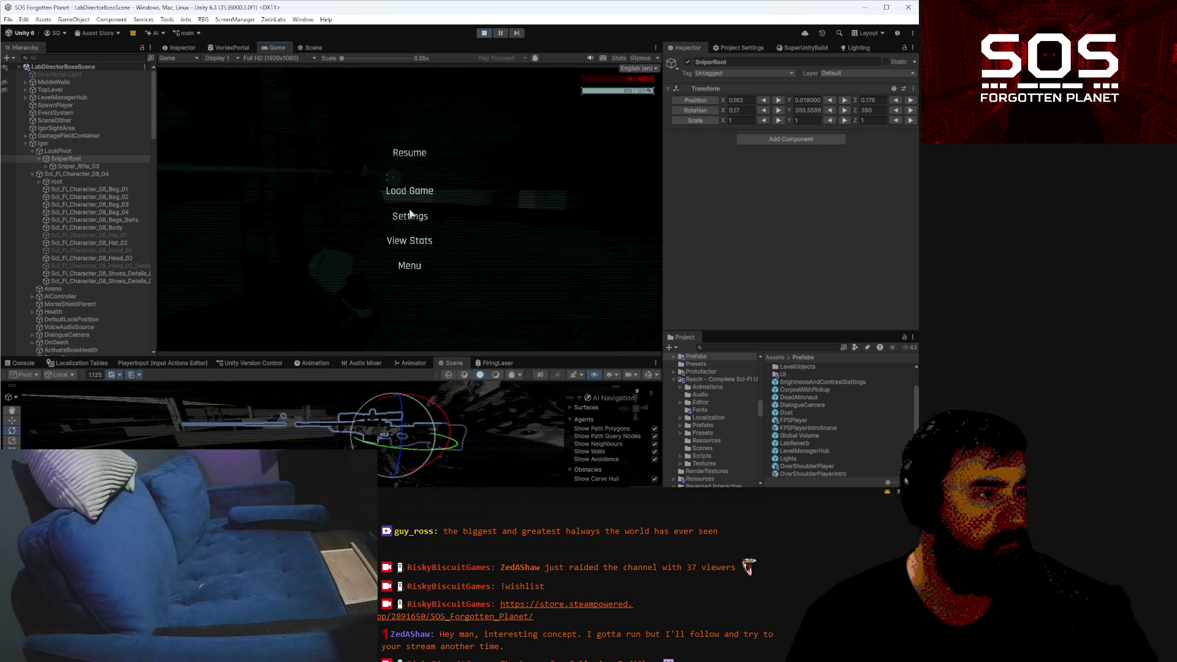
{"action": "left_click", "coordinate": [501, 34]}
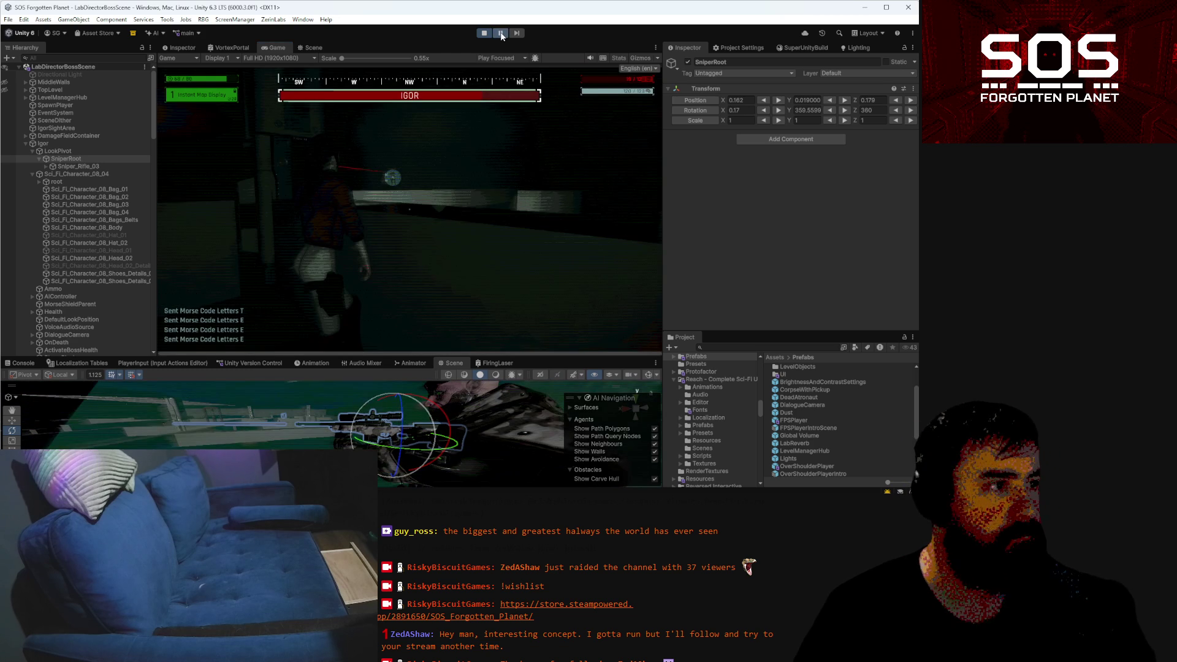
With play frozen, check the Scene view and change SniperRoot's Rotation X from 0.17 to 0.1
{"action": "left_click", "coordinate": [313, 48]}
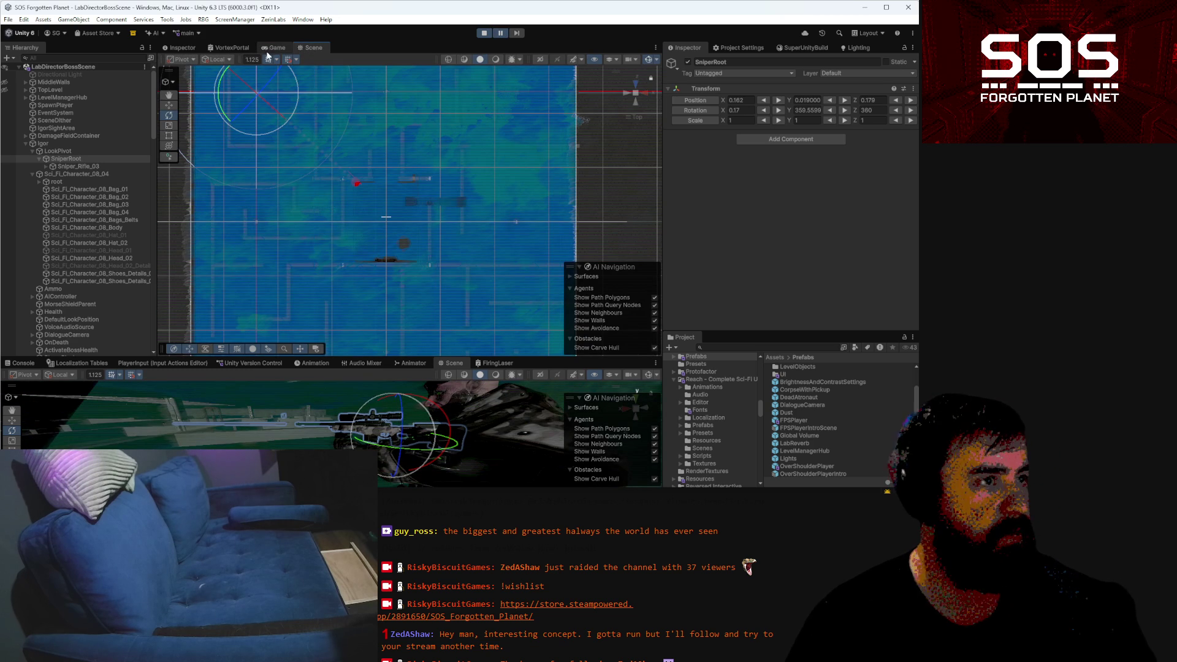
{"action": "left_click", "coordinate": [269, 48]}
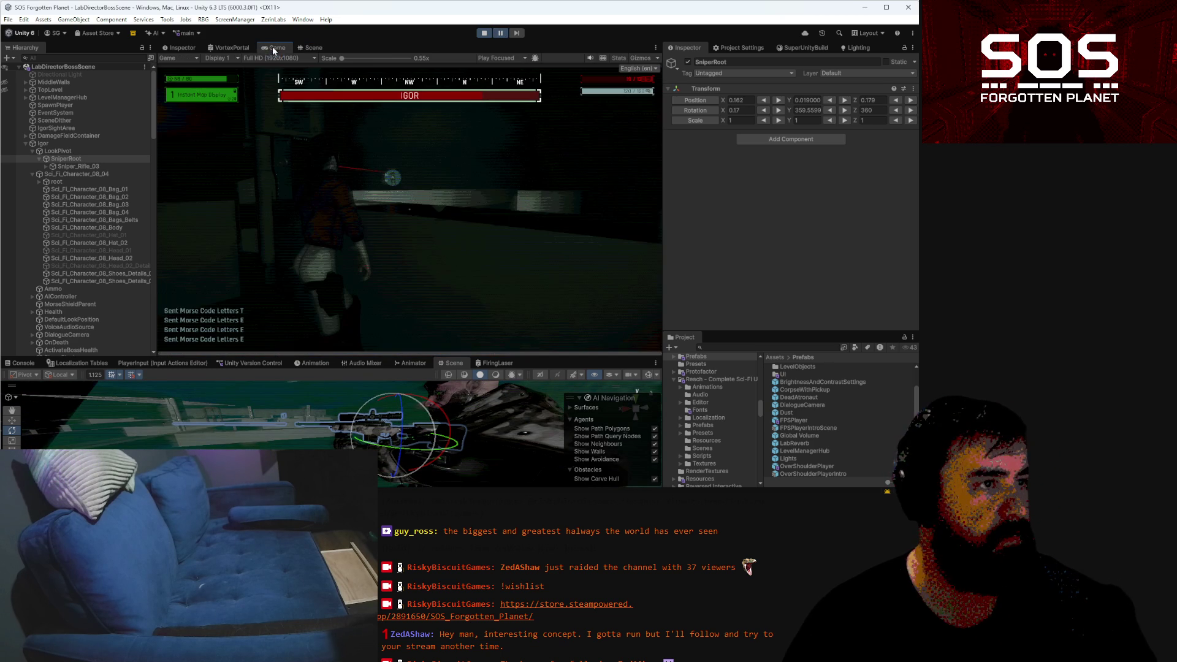
{"action": "left_click", "coordinate": [310, 47]}
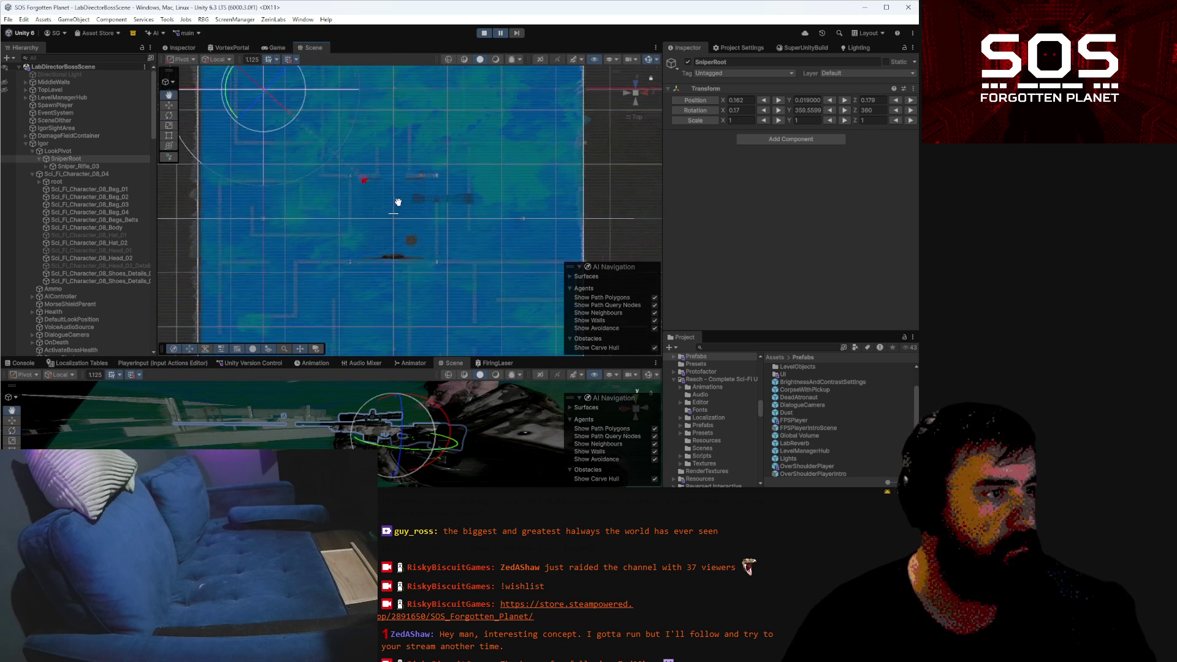
{"action": "mouse_move", "coordinate": [392, 422]}
{"action": "left_mouse_down"}
{"action": "mouse_move", "coordinate": [384, 365]}
{"action": "mouse_move", "coordinate": [403, 384]}
{"action": "left_mouse_up"}
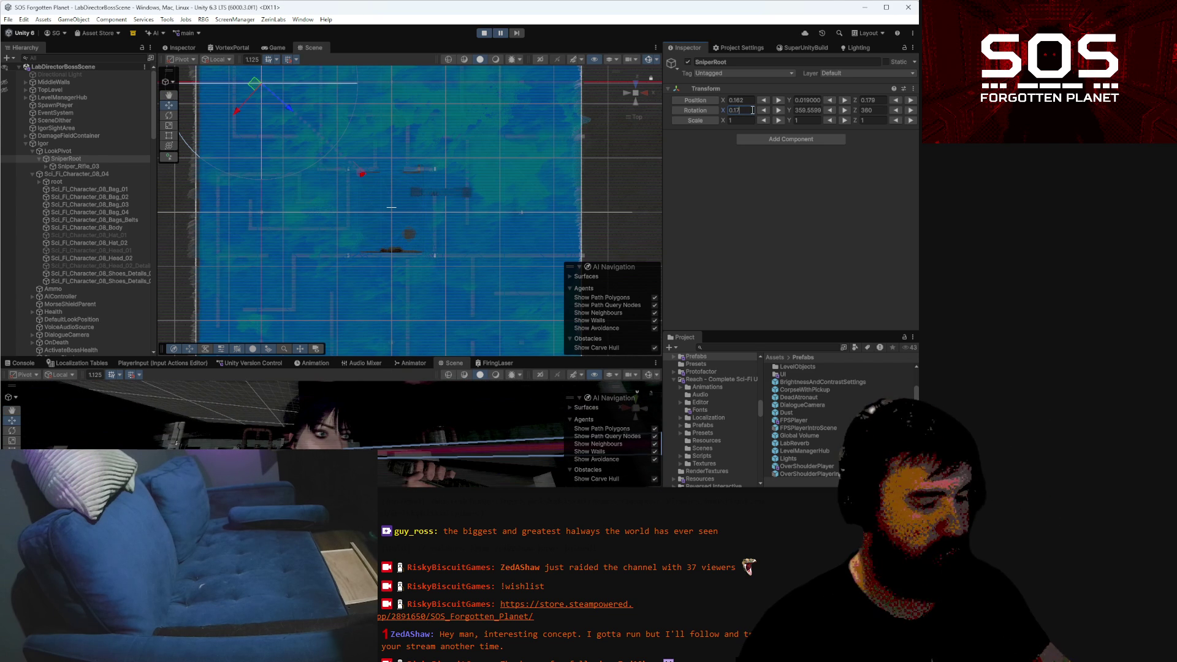
{"action": "key", "text": "BackSpace"}
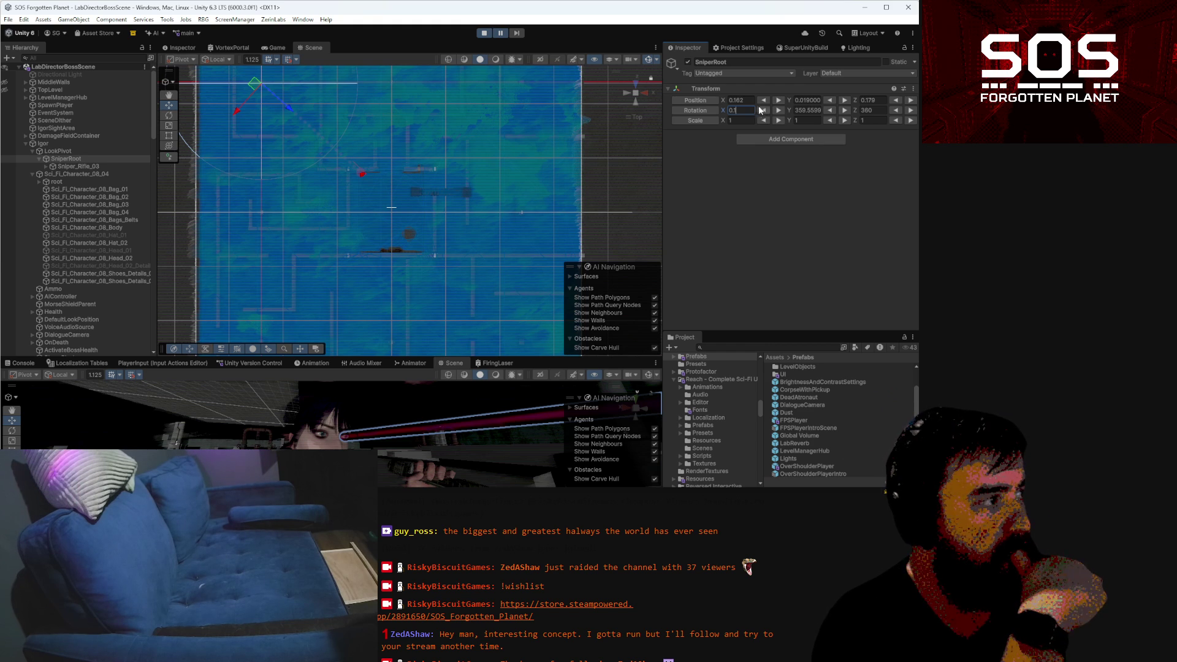
{"action": "left_click", "coordinate": [269, 48]}
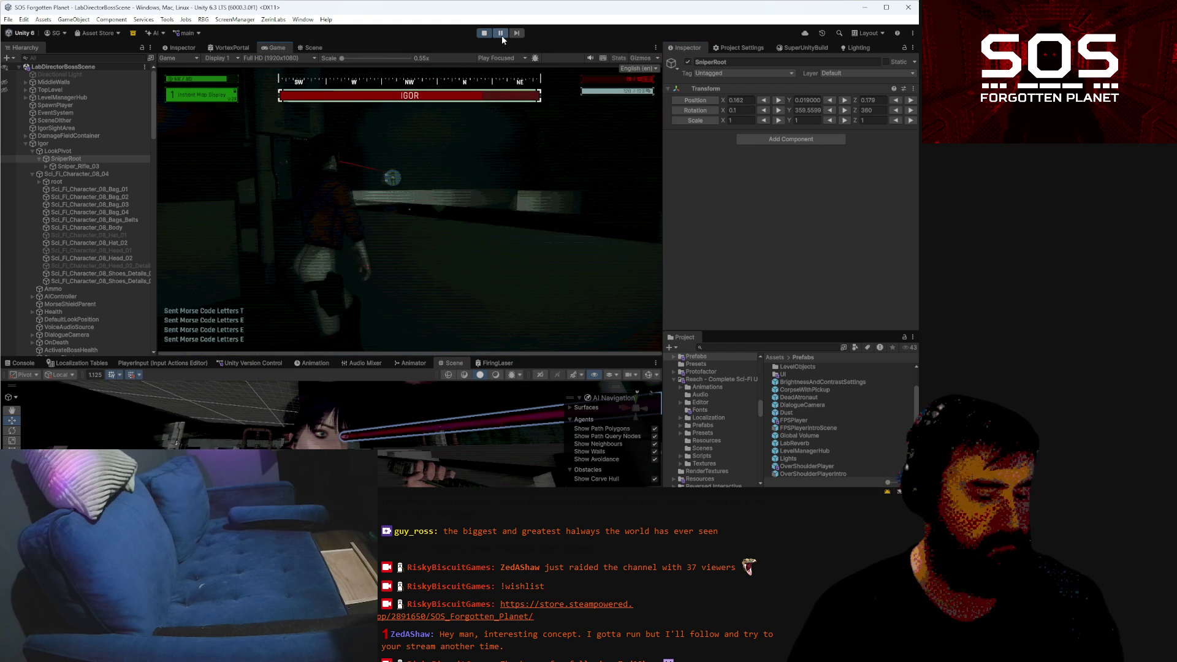
Unpause Play mode and enable the GODMODE cheat through the in-game cheat console
{"action": "left_click", "coordinate": [501, 34]}
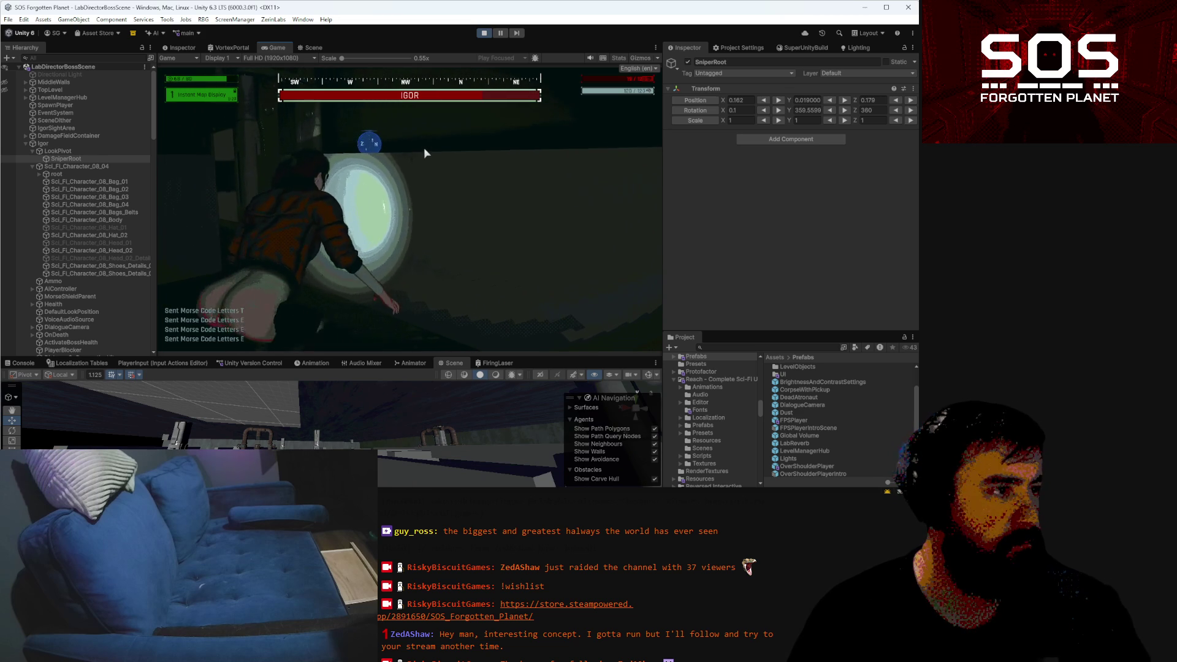
{"action": "key", "text": "grave"}
{"action": "type", "text": "GOD"}
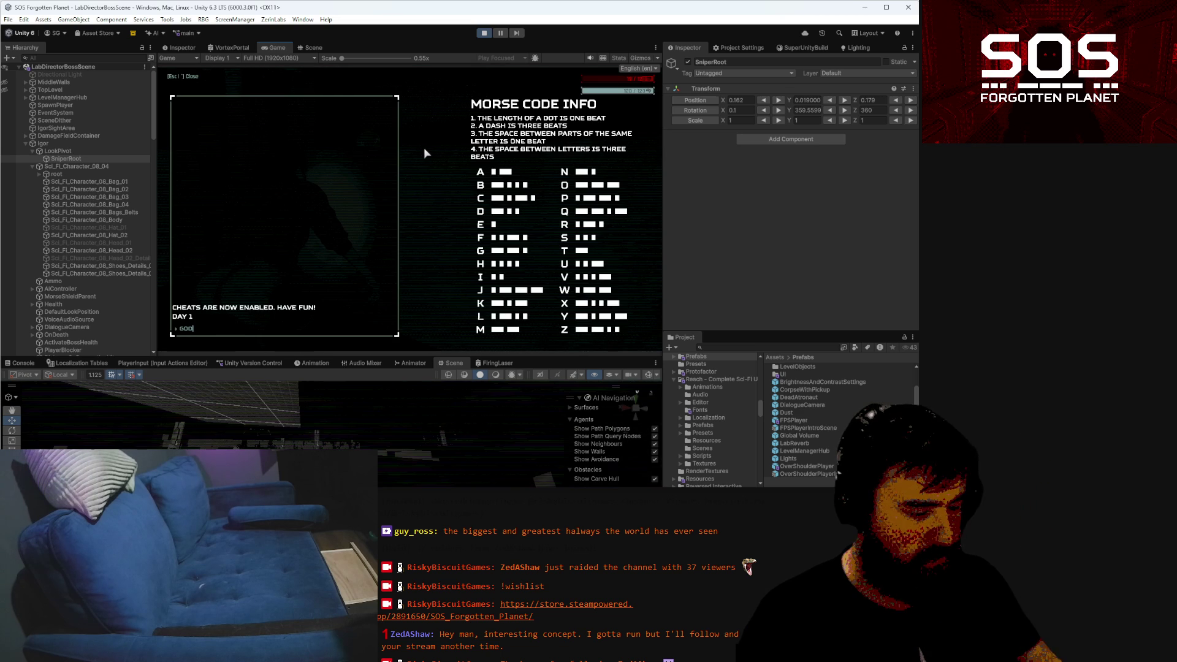
{"action": "type", "text": "DE"}
{"action": "key", "text": "Return"}
{"action": "key", "text": "grave"}
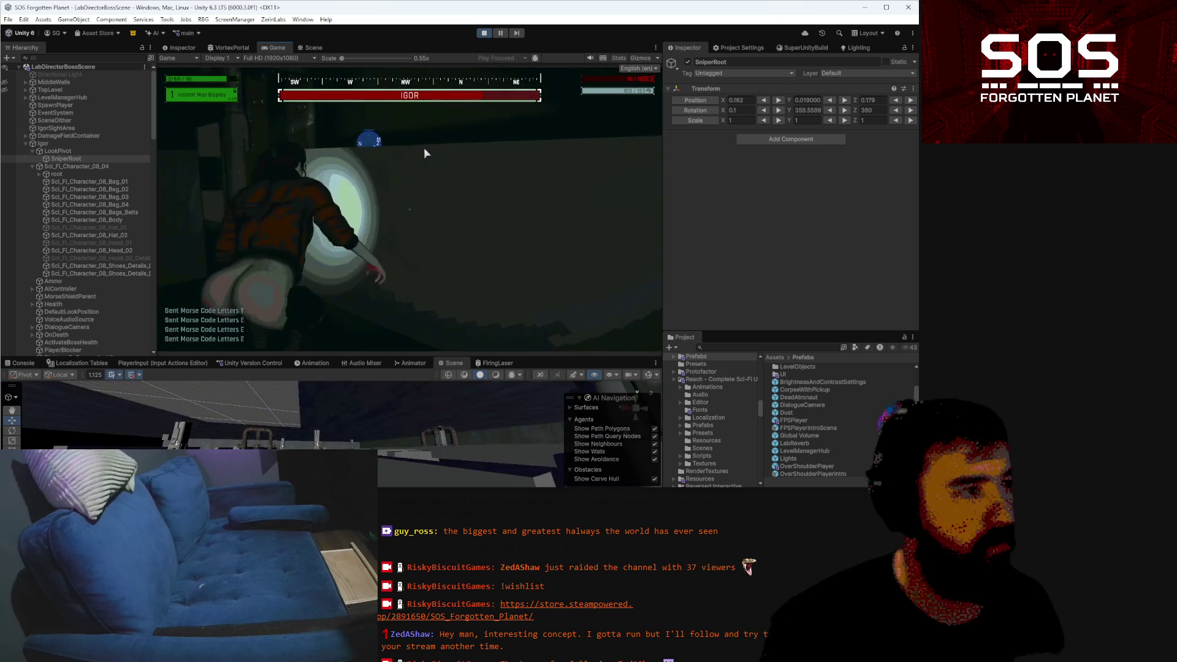
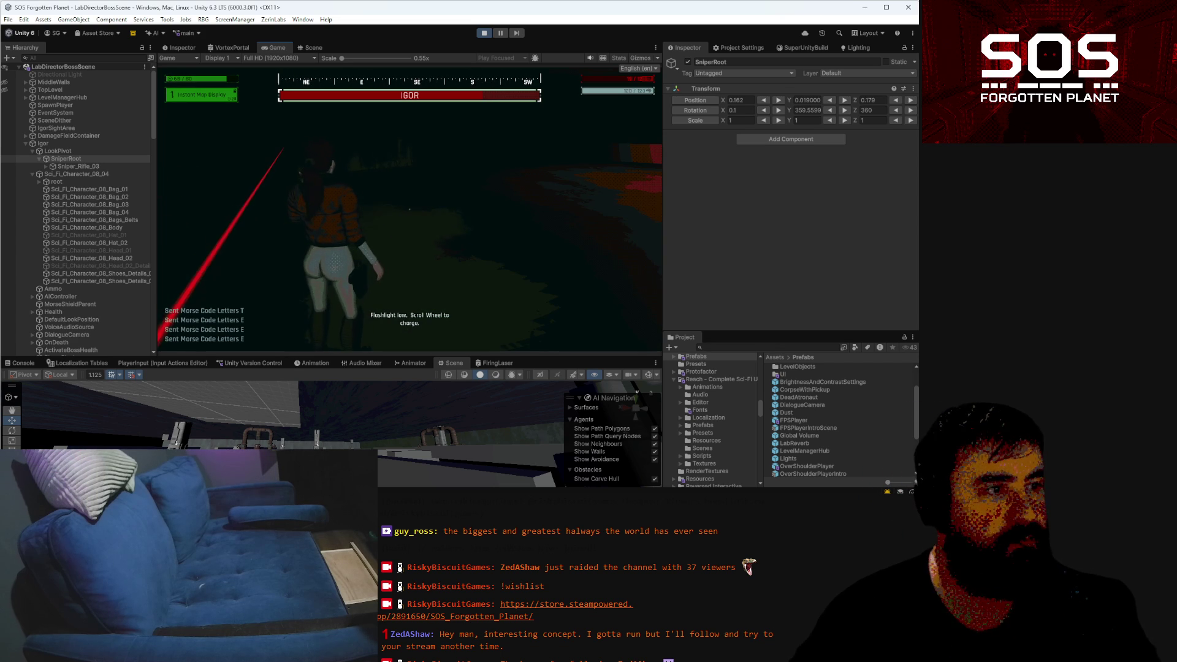
Pause the game with Esc, resume, then pause again while the sniper's red laser shows
{"action": "key", "text": "Escape"}
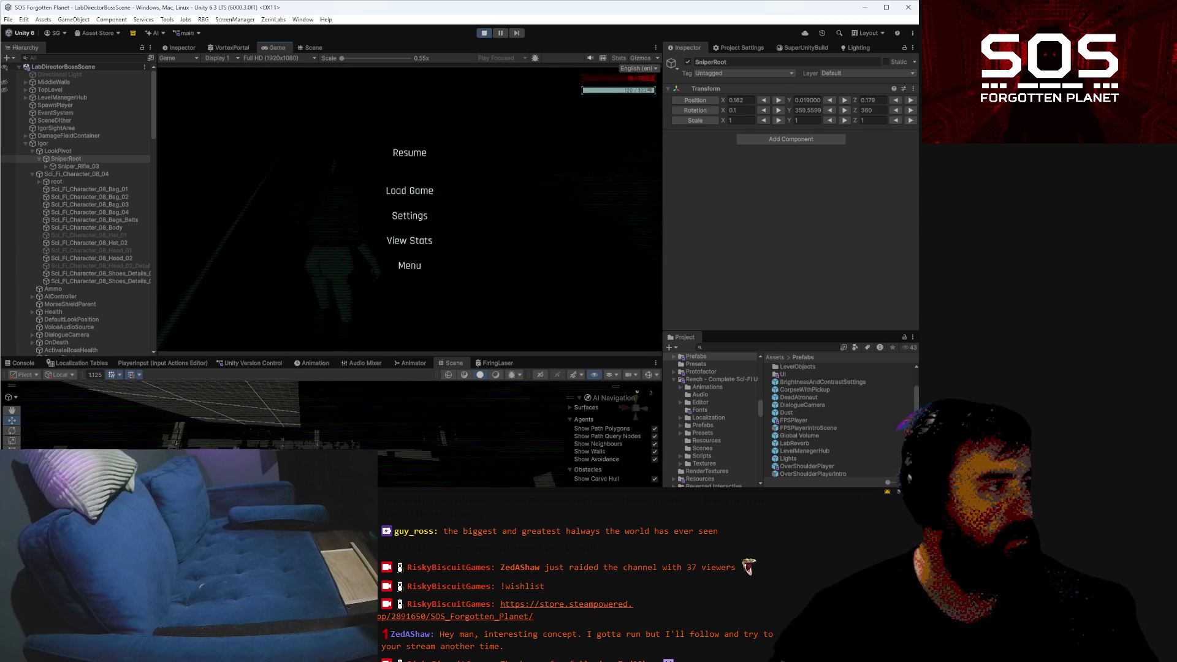
{"action": "key", "text": "Escape"}
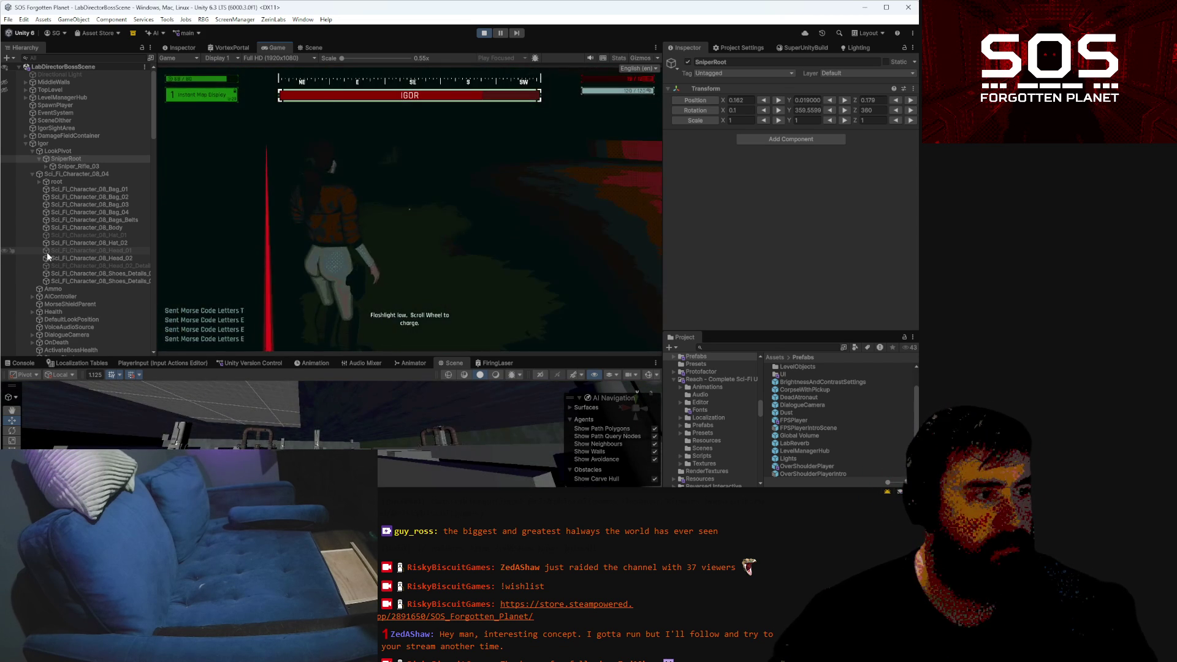
{"action": "key", "text": "Escape"}
{"action": "key", "text": "Escape"}
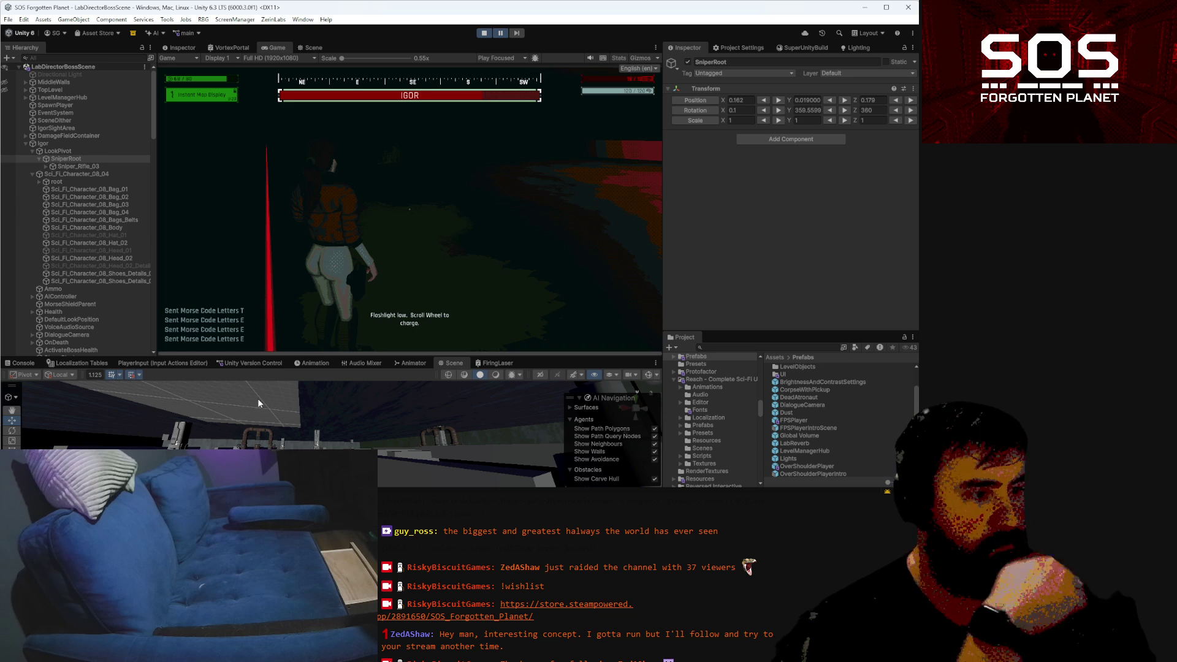
Try a SniperRoot Y rotation near 0, then cancel to restore the original value
{"action": "left_click", "coordinate": [738, 112]}
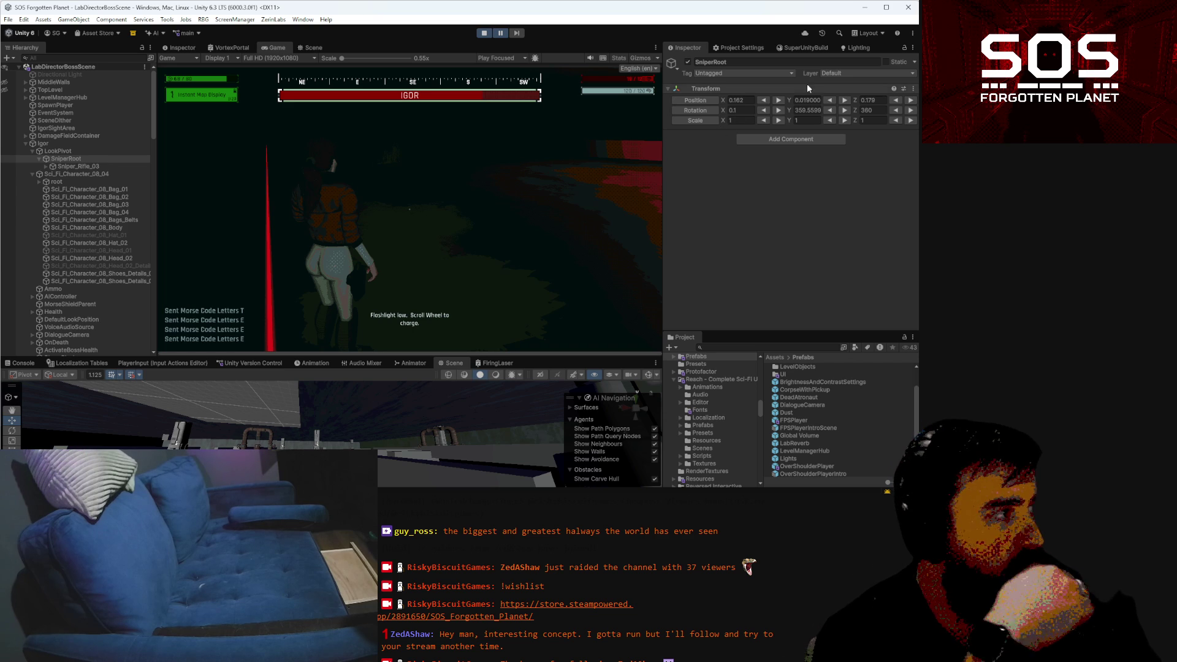
{"action": "left_click", "coordinate": [789, 112]}
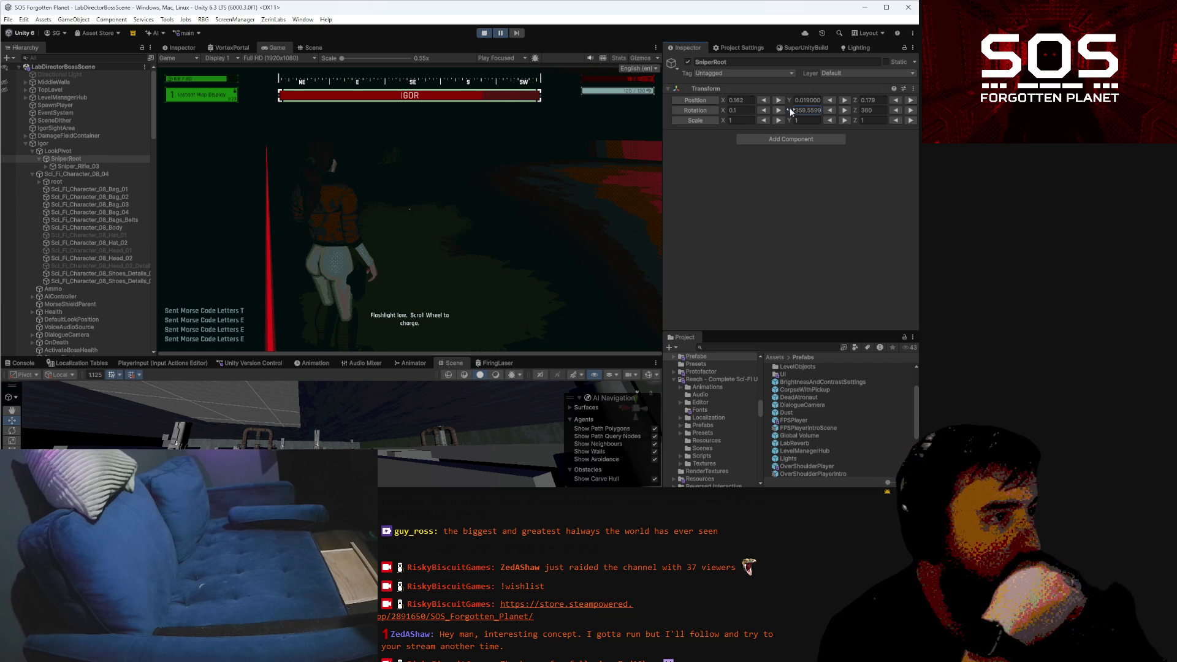
{"action": "type", "text": "0.3"}
{"action": "key", "text": "BackSpace"}
{"action": "key", "text": "BackSpace"}
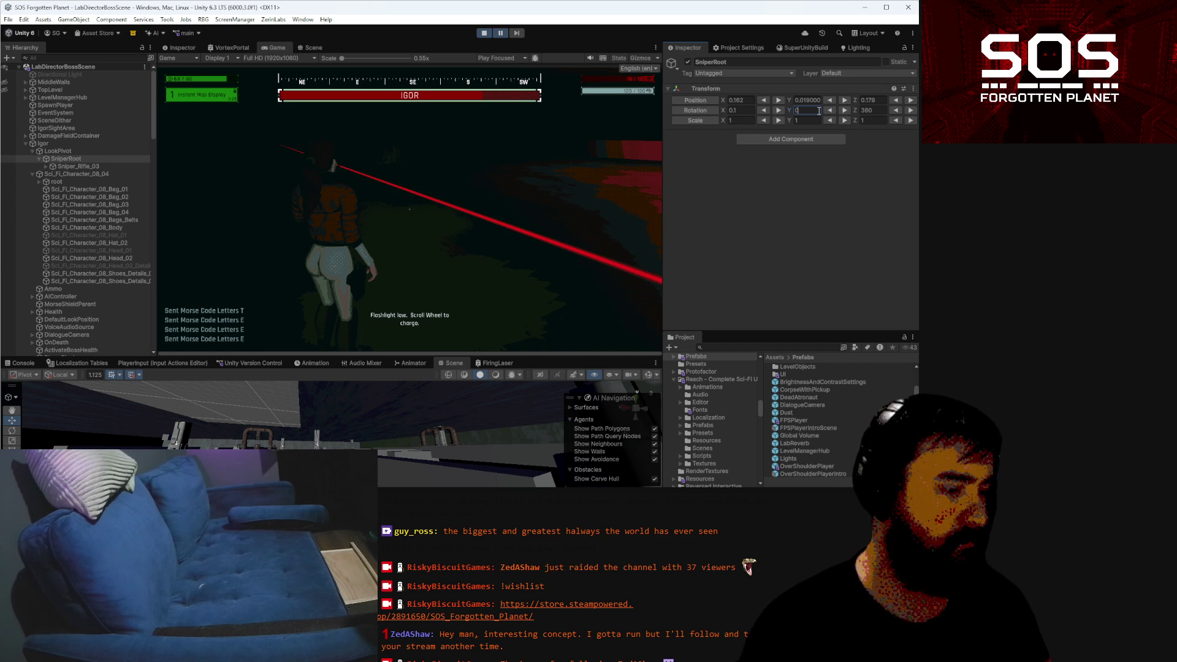
{"action": "key", "text": "Return"}
Nudge SniperRoot's Y rotation through 359.5, 359.6, 359.75 and 359.79 to about 359.8
{"action": "left_click", "coordinate": [831, 111]}
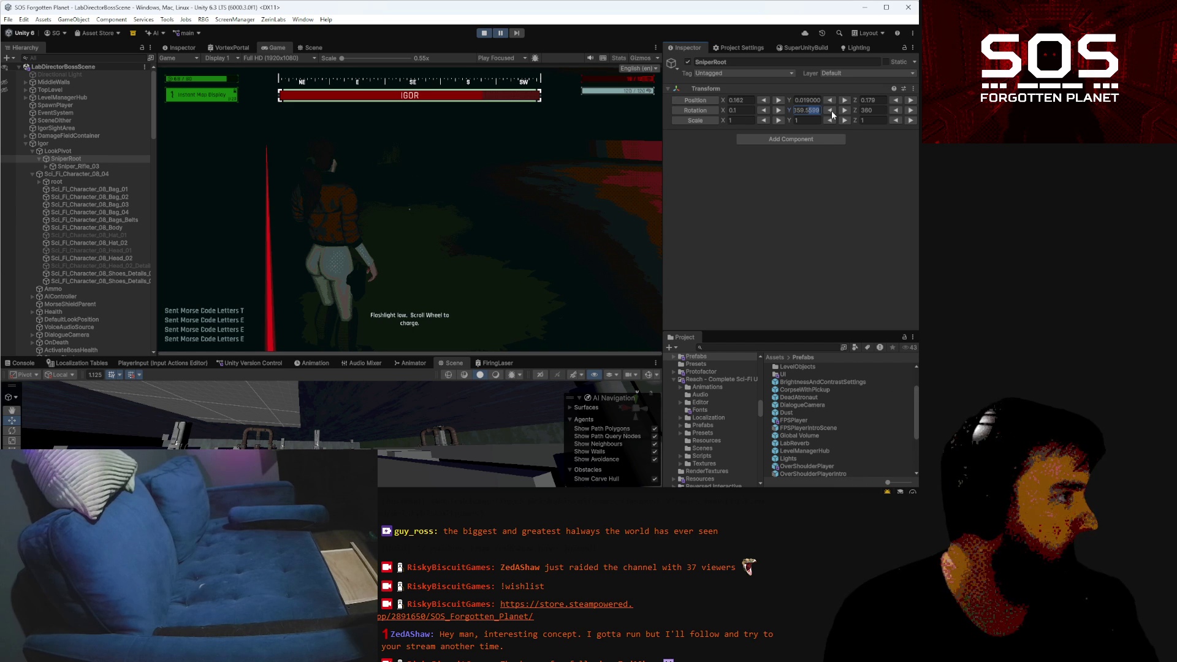
{"action": "key", "text": "BackSpace"}
{"action": "key", "text": "BackSpace"}
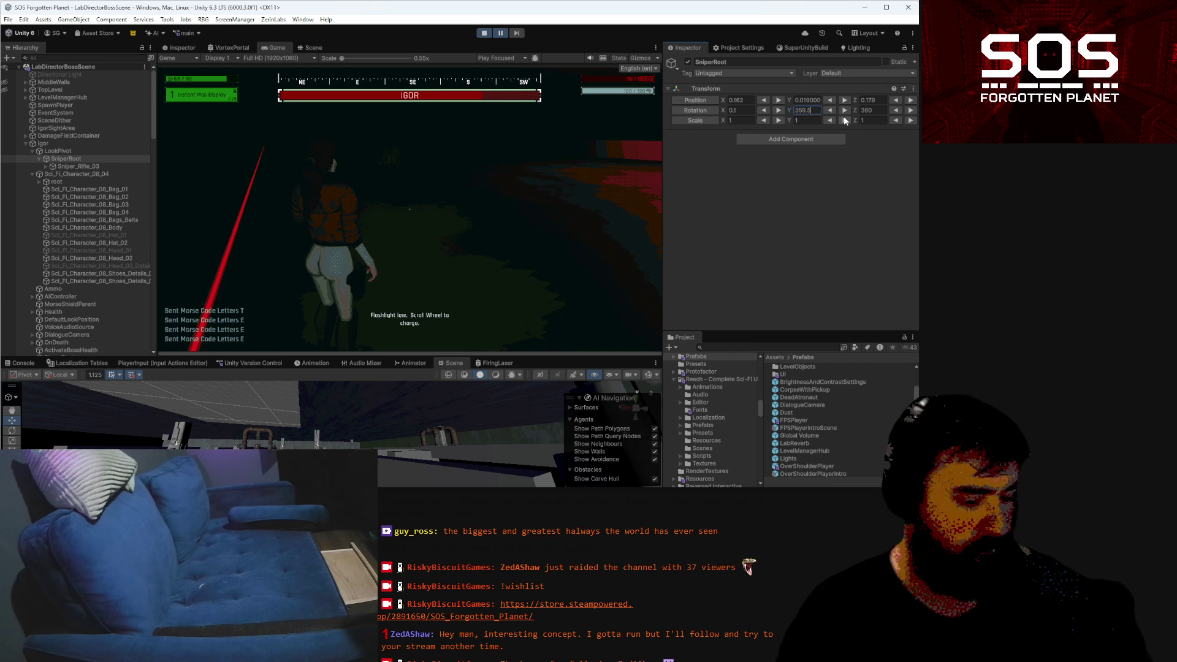
{"action": "key", "text": "BackSpace"}
{"action": "type", "text": "6"}
{"action": "key", "text": "BackSpace"}
{"action": "type", "text": "7"}
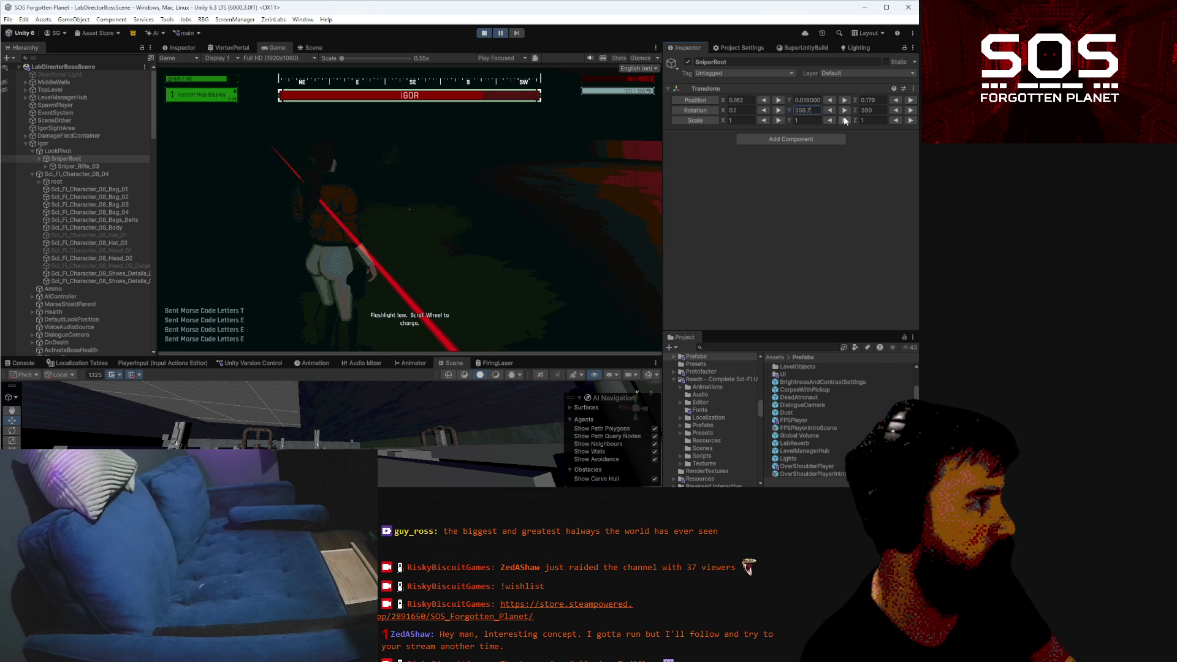
{"action": "type", "text": "5"}
{"action": "key", "text": "BackSpace"}
{"action": "type", "text": "9"}
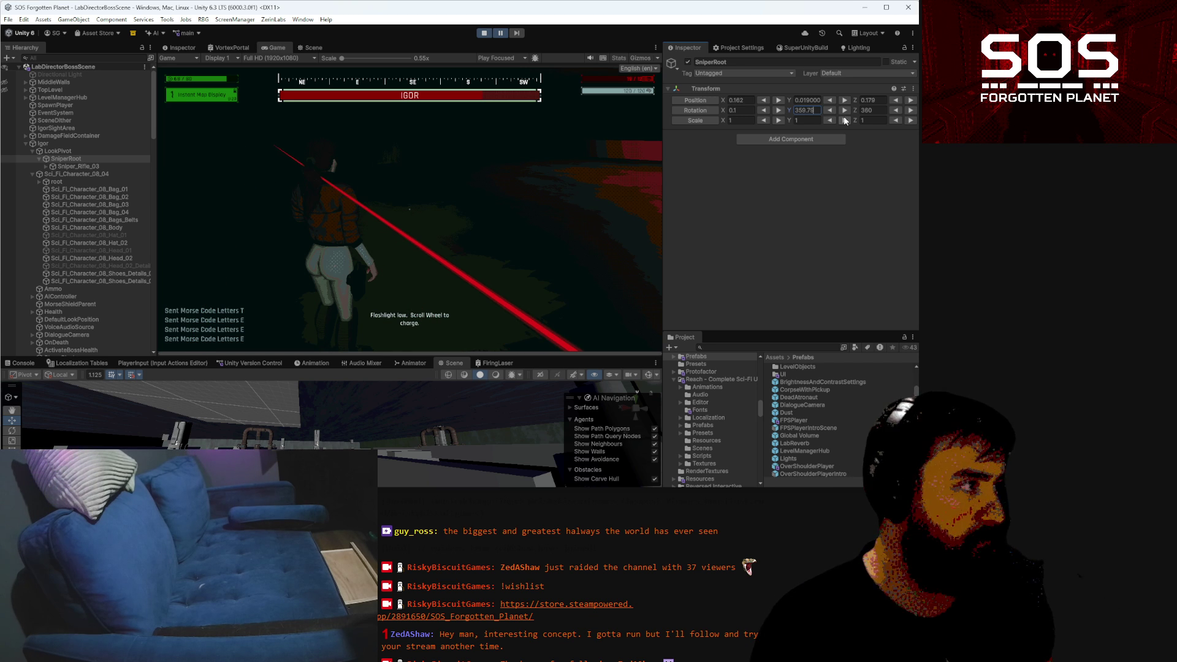
{"action": "key", "text": "BackSpace"}
{"action": "key", "text": "BackSpace"}
{"action": "type", "text": "85"}
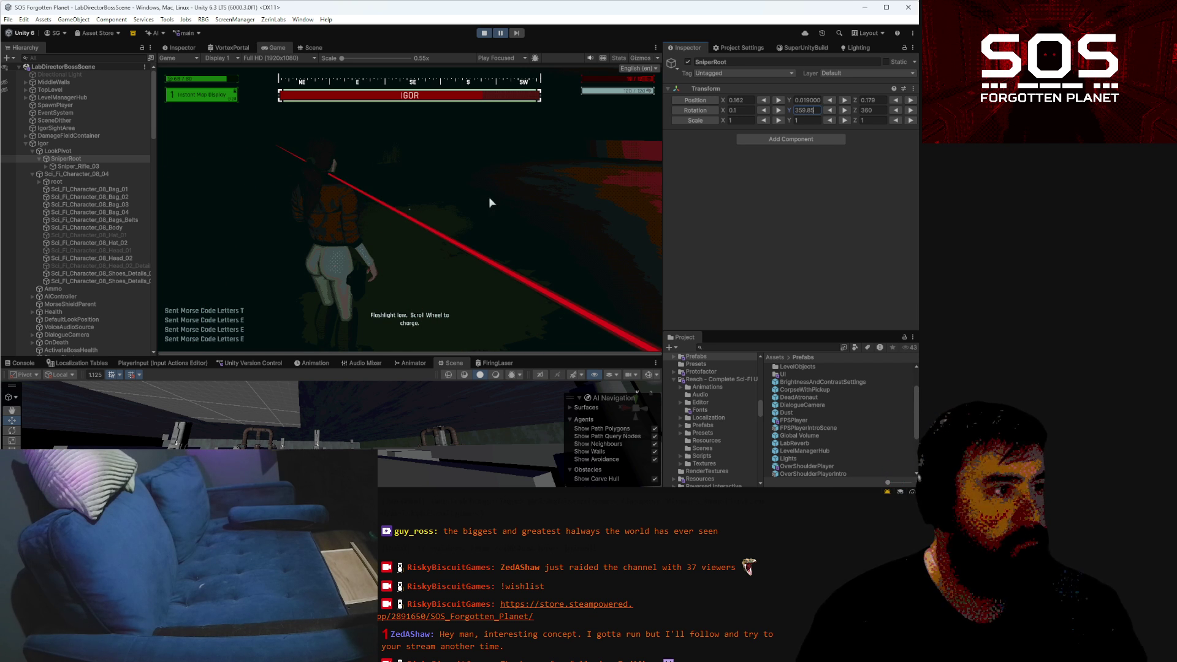
Resume play and run the player across the sniper's room toward the lit area
{"action": "left_click", "coordinate": [501, 34]}
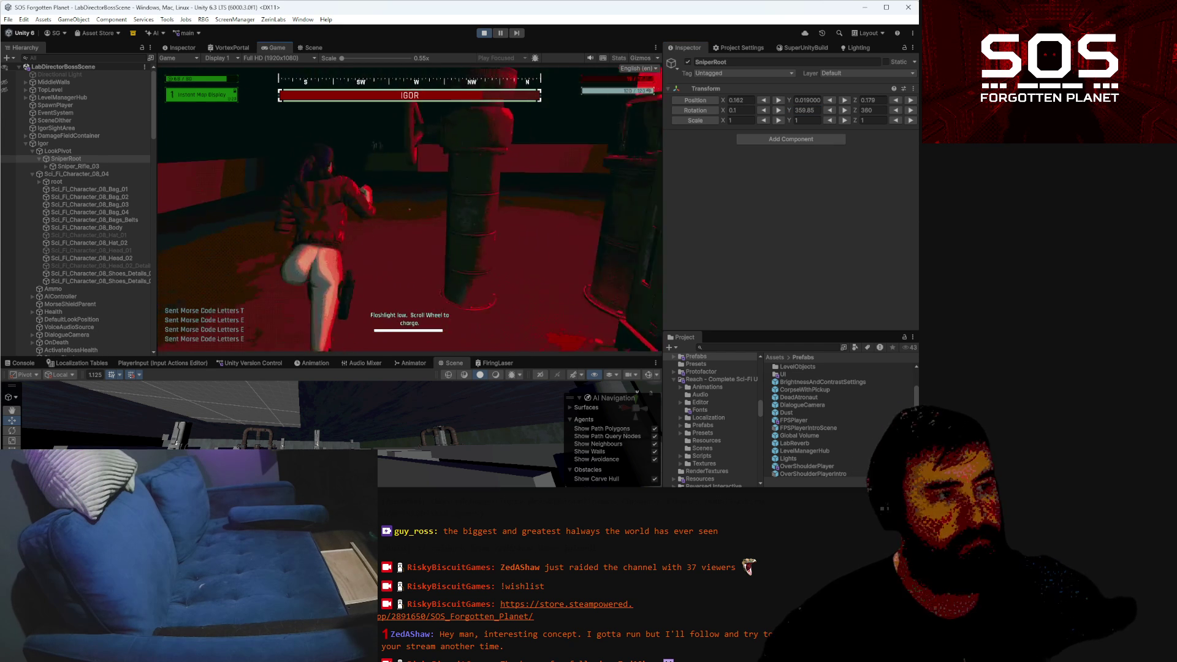
{"action": "scroll", "coordinate": [409, 208], "scroll_direction": "down", "scroll_amount": 5}
{"action": "key", "text": "w"}
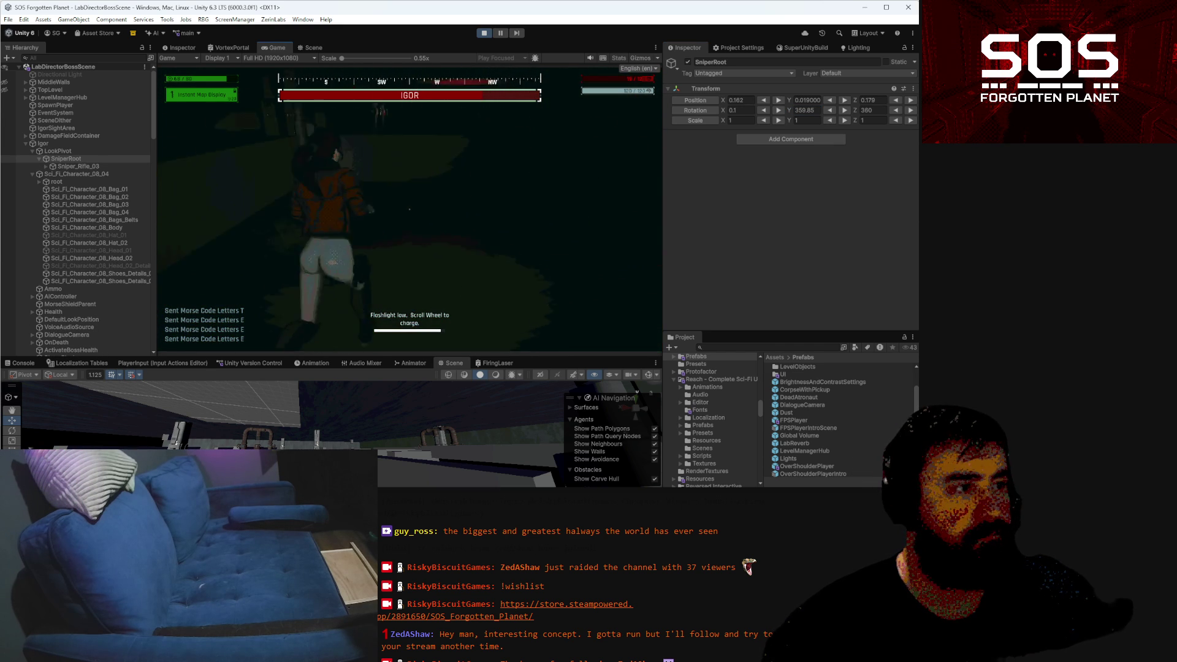
{"action": "key", "text": "w"}
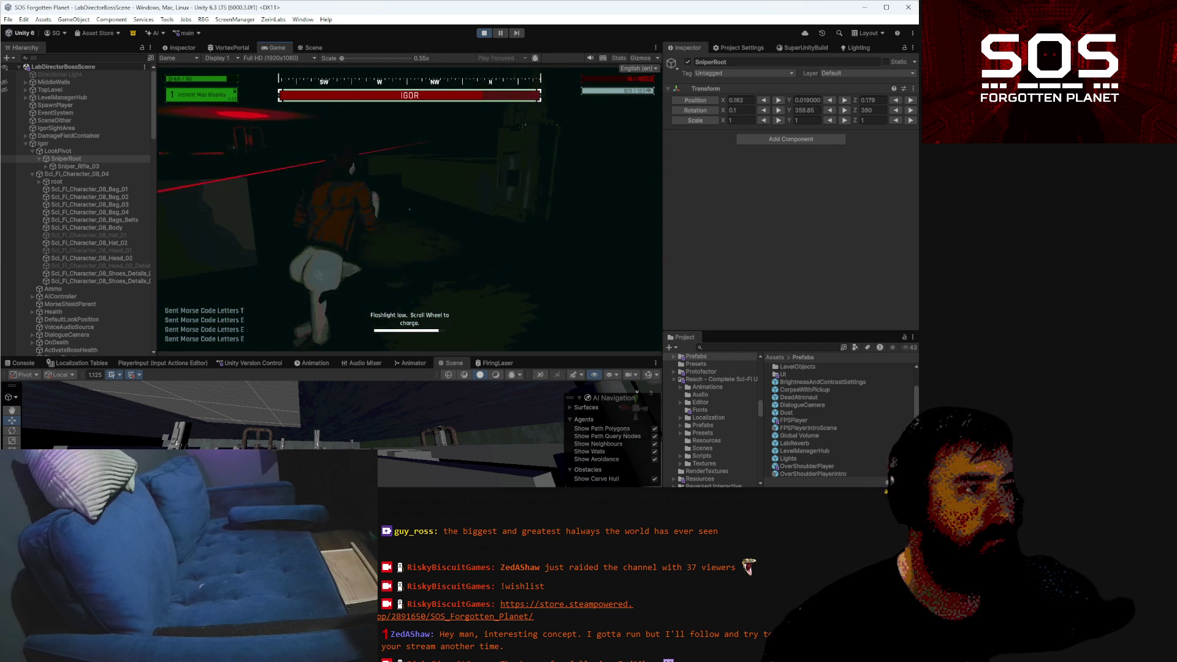
{"action": "key", "text": "w"}
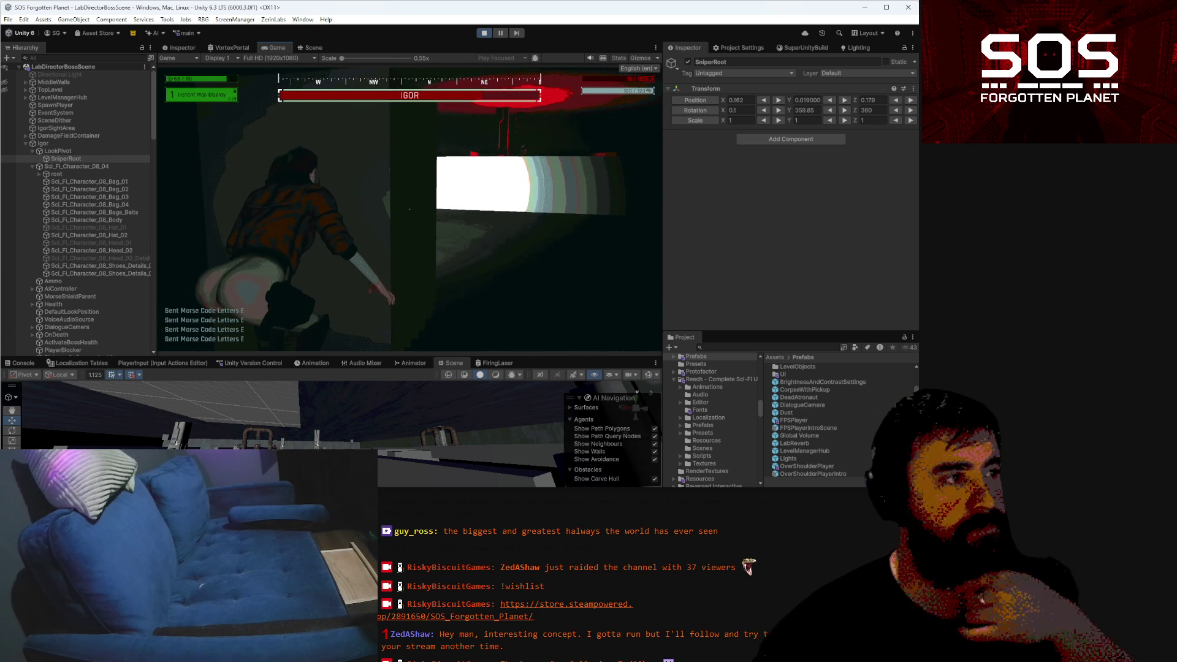
{"action": "key", "text": "d"}
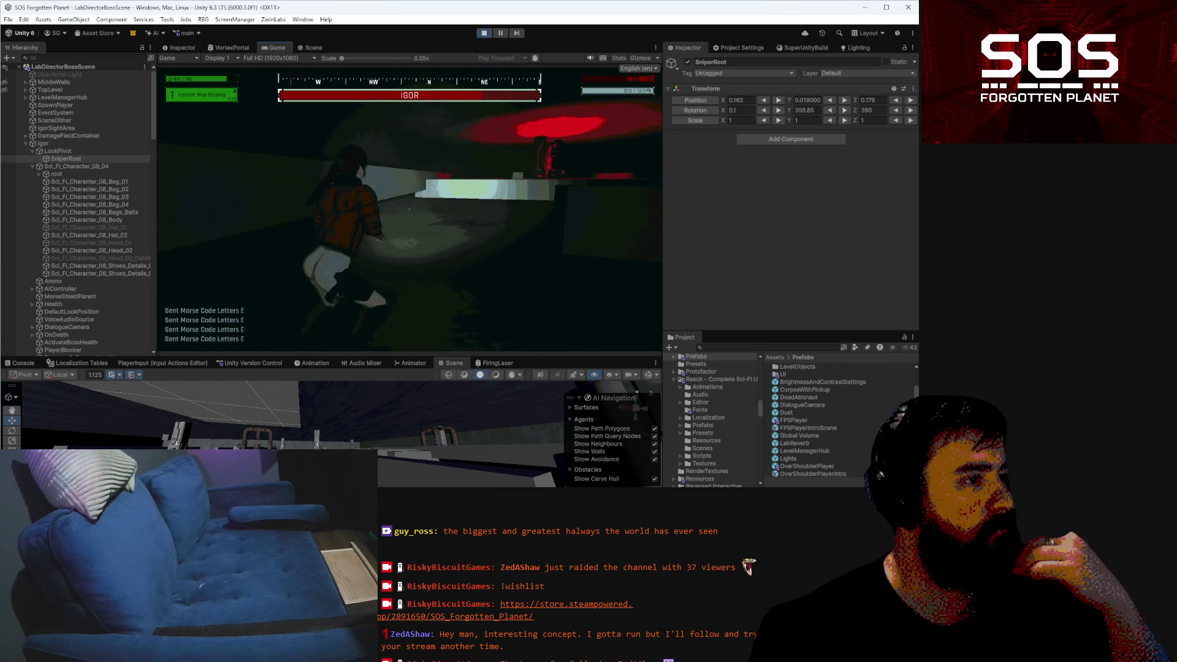
Walk the player past the pillar along the wall, then switch to AimingState.cs in VS Code
{"action": "key", "text": "w"}
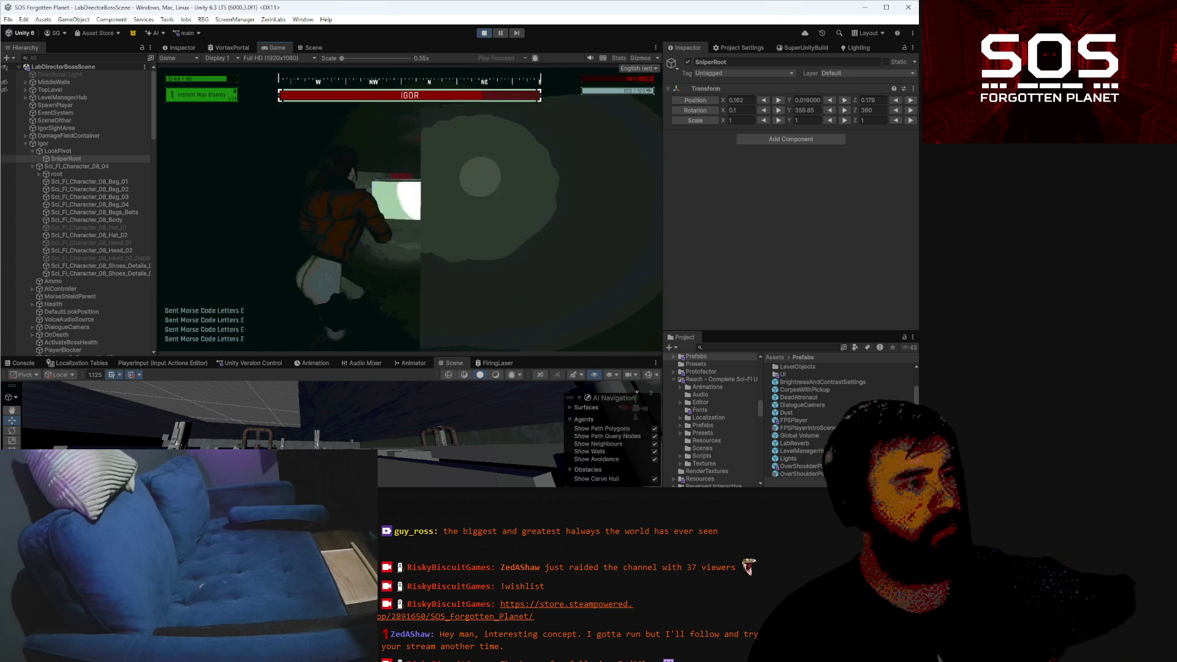
{"action": "key", "text": "w"}
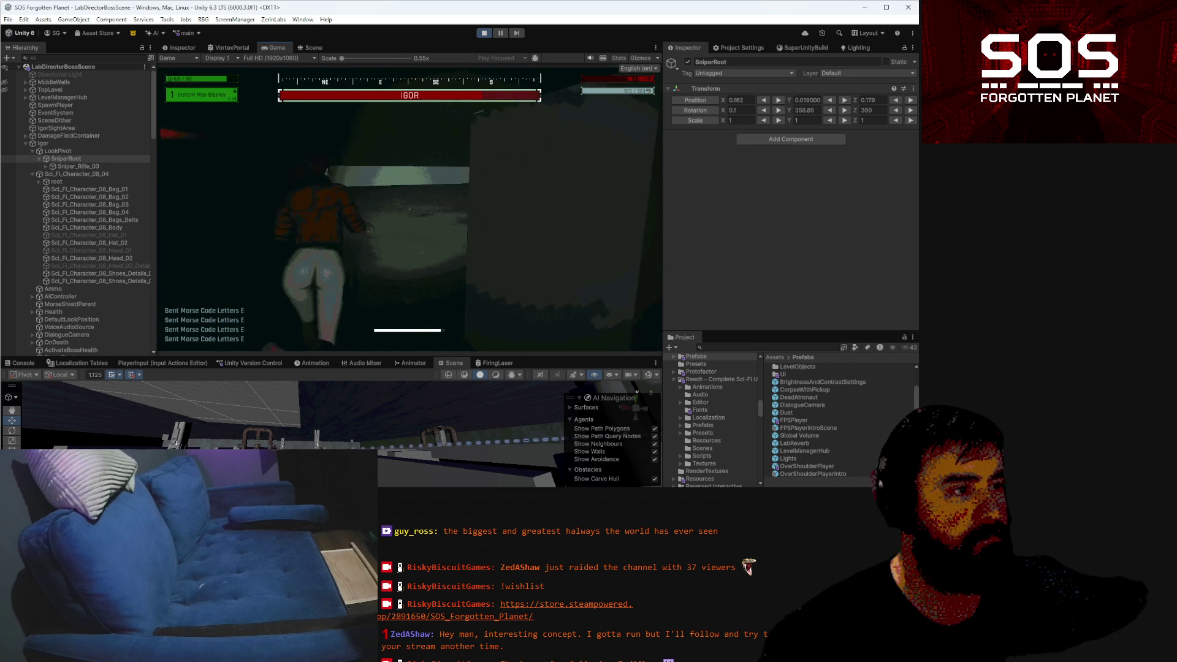
{"action": "key", "text": "w"}
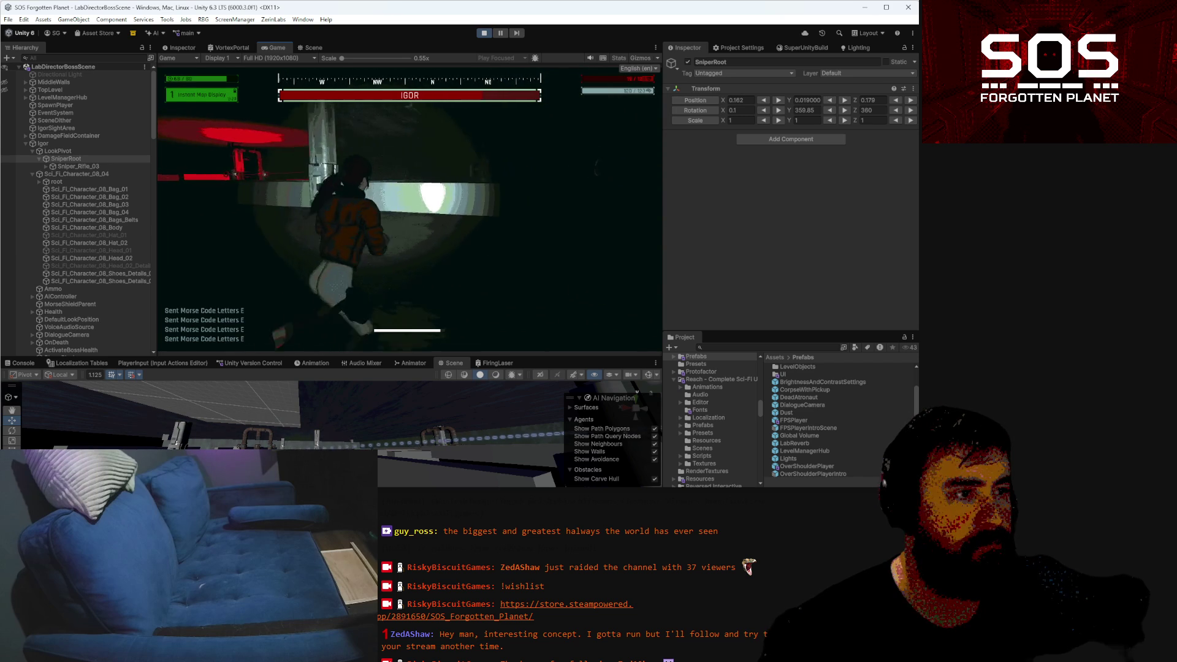
{"action": "key", "text": "w"}
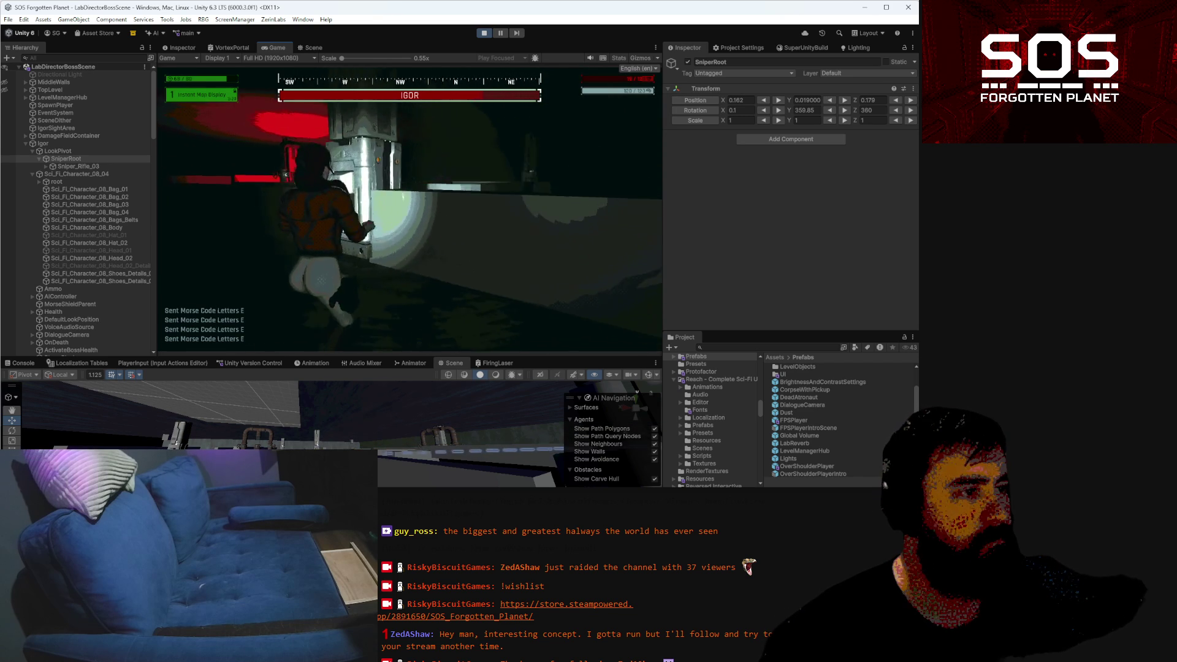
{"action": "key", "text": "w"}
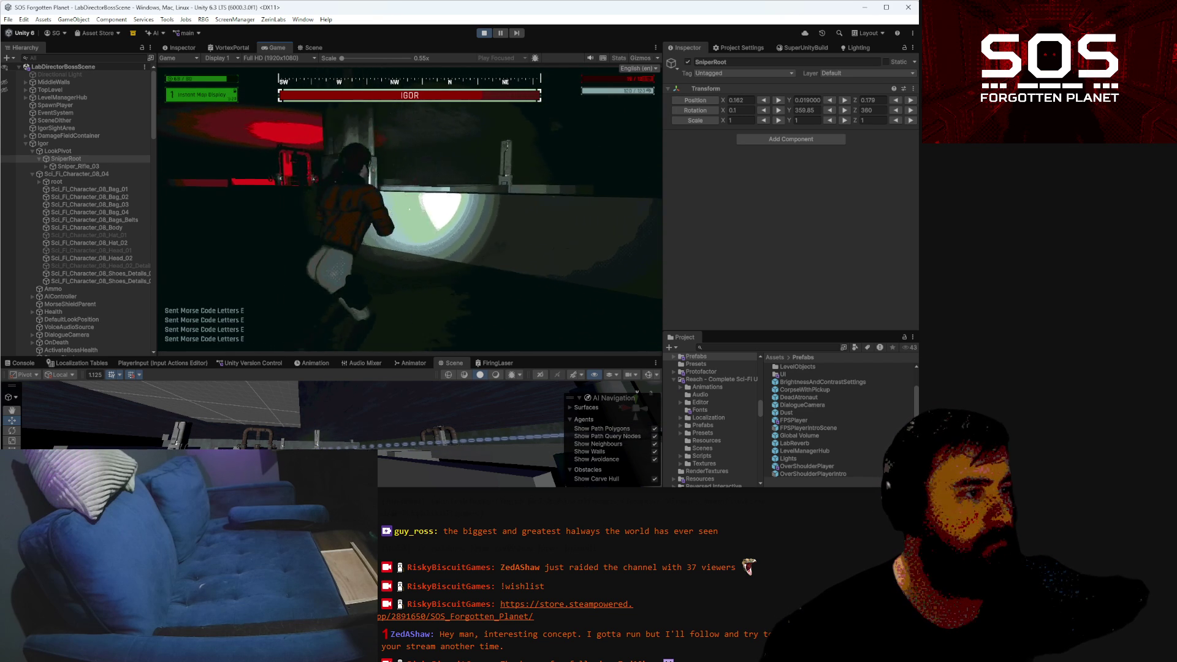
{"action": "key", "text": "w"}
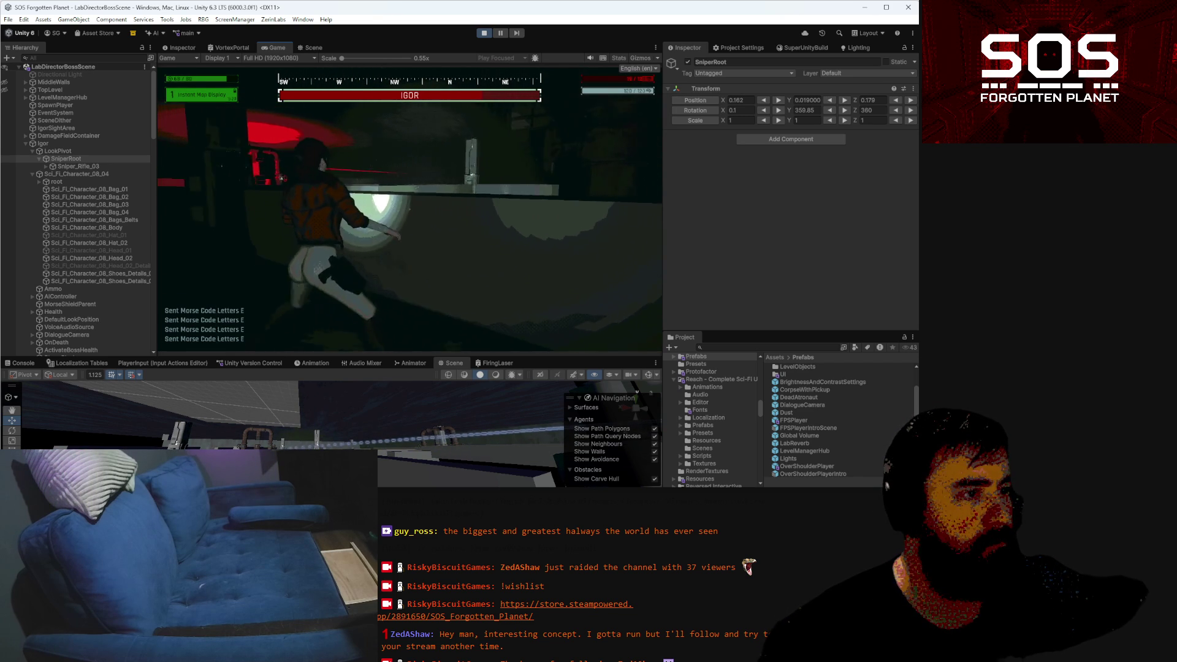
{"action": "key", "text": "alt+Tab"}
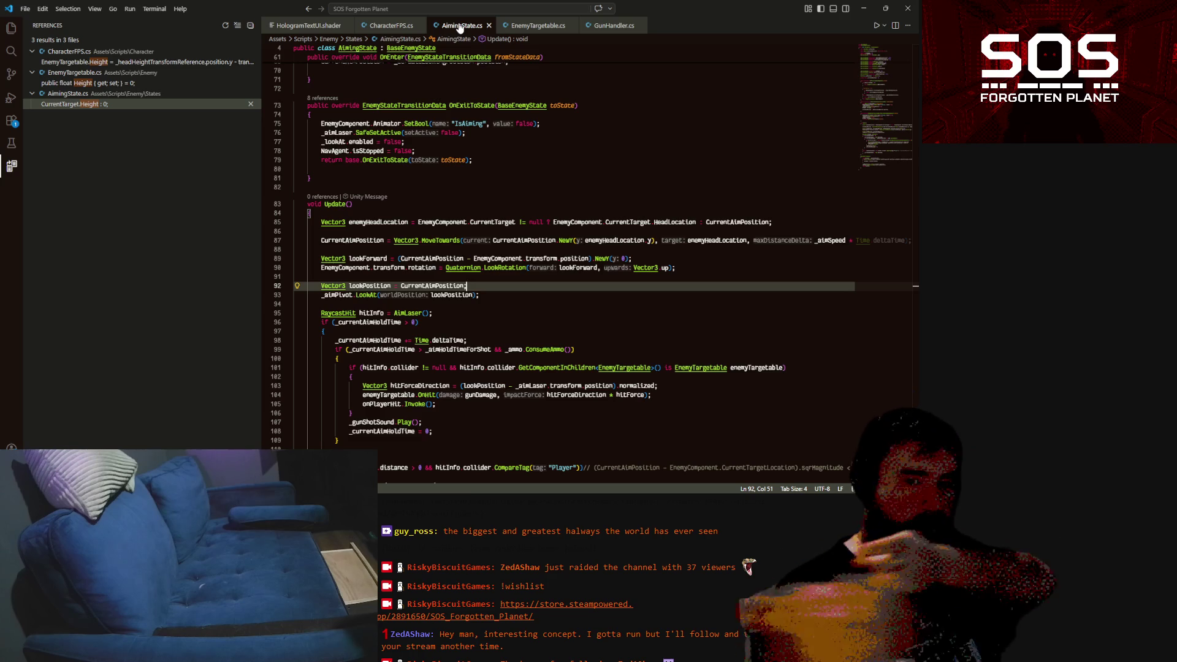
{"action": "scroll", "coordinate": [483, 233], "scroll_direction": "up", "scroll_amount": 6}
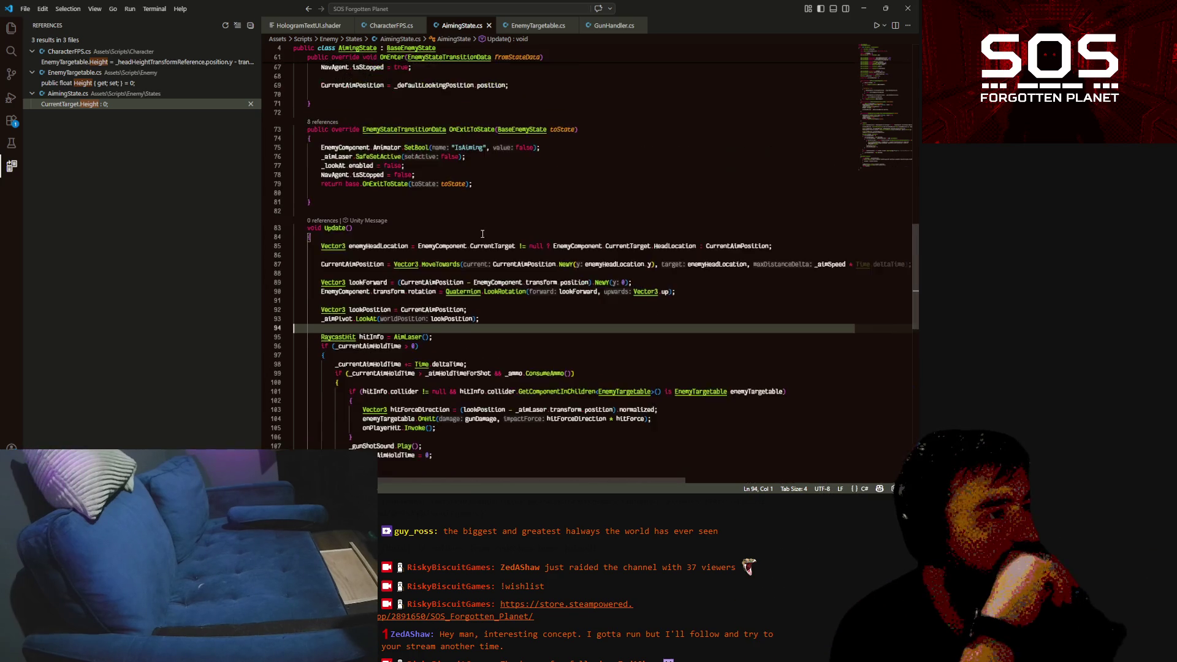
{"action": "double_click", "coordinate": [442, 204]}
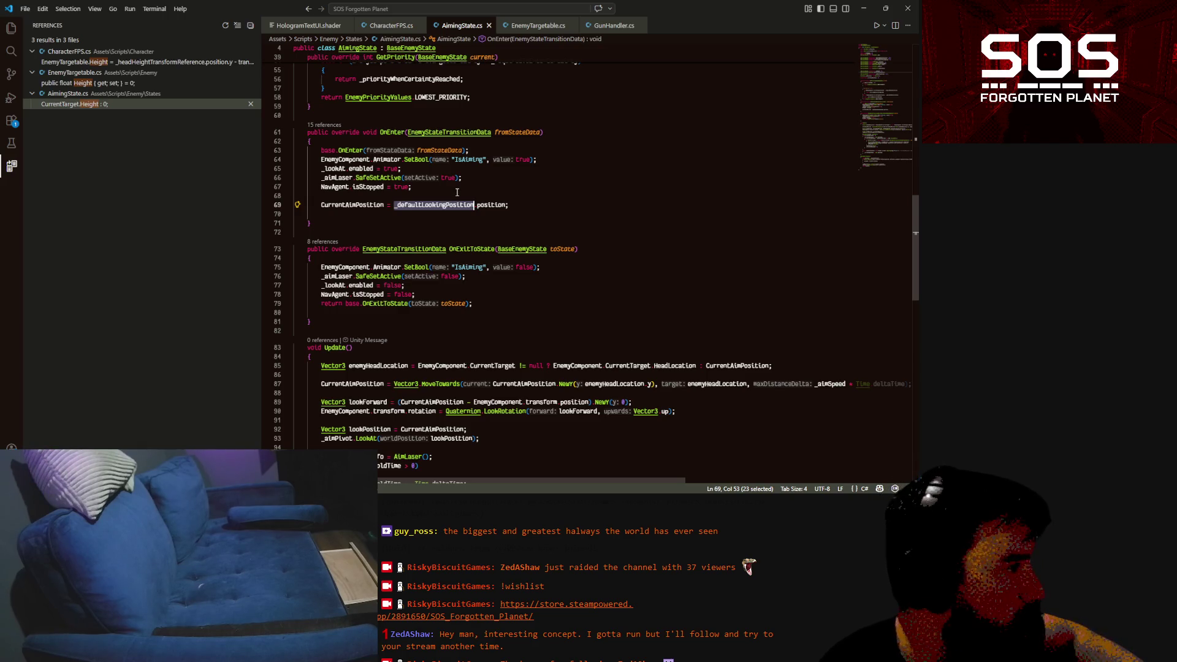
{"action": "scroll", "coordinate": [449, 195], "scroll_direction": "down", "scroll_amount": 3}
{"action": "double_click", "coordinate": [368, 330]}
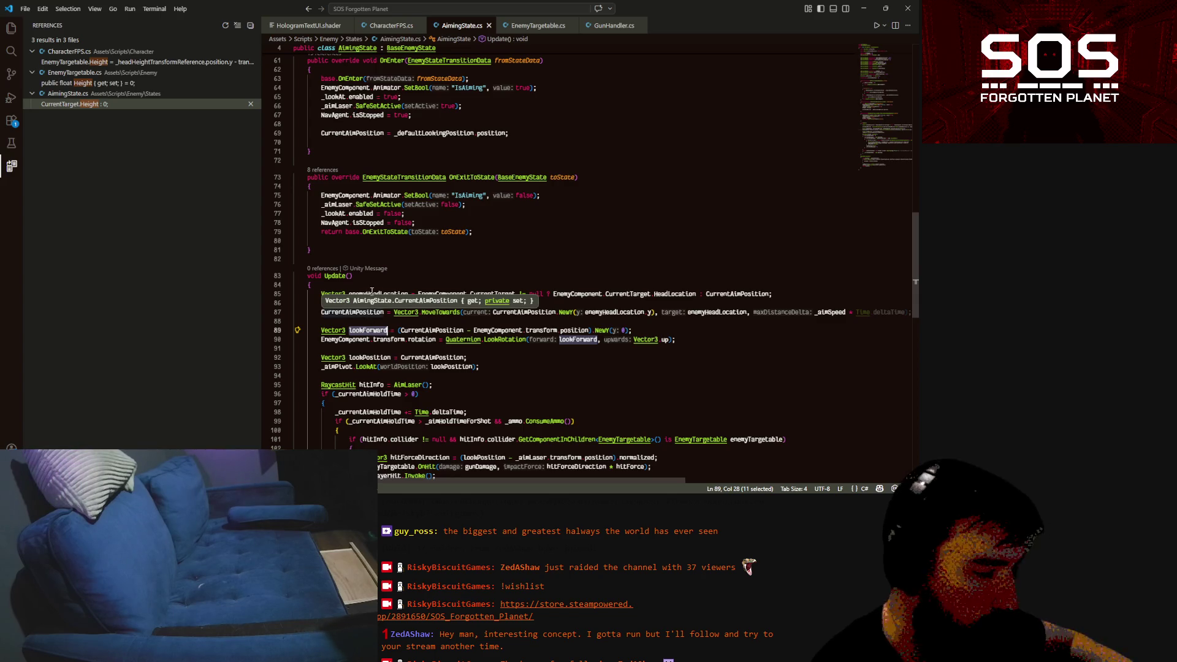
{"action": "left_click", "coordinate": [520, 135]}
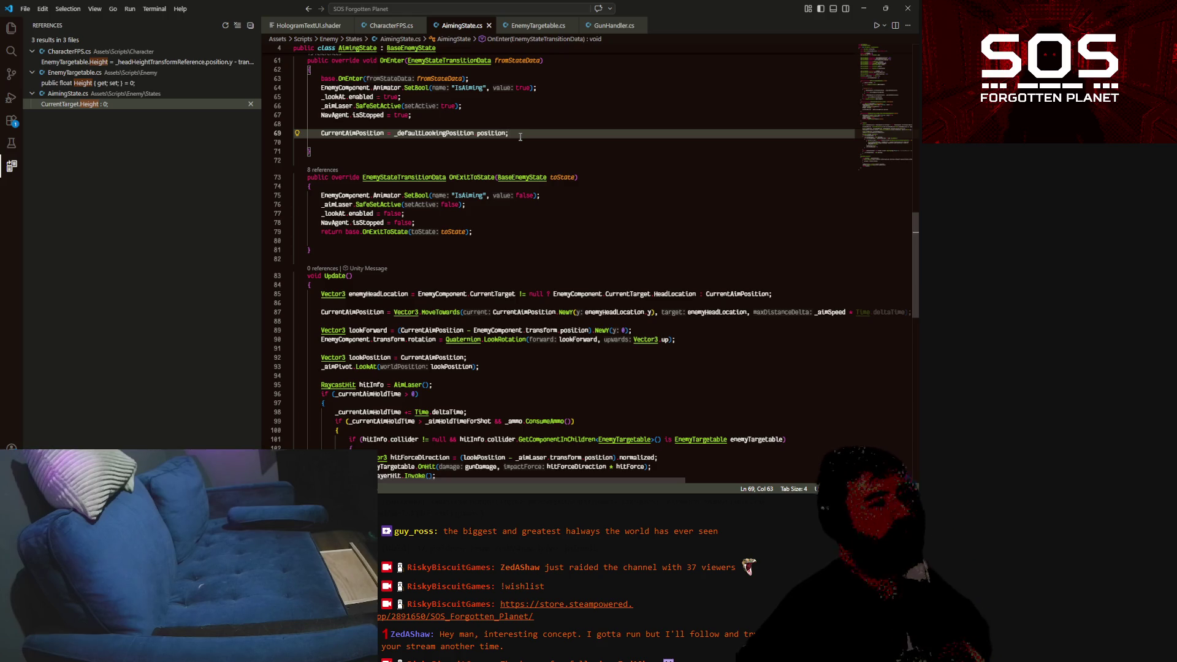
{"action": "scroll", "coordinate": [375, 284], "scroll_direction": "down", "scroll_amount": 2}
{"action": "double_click", "coordinate": [371, 282]}
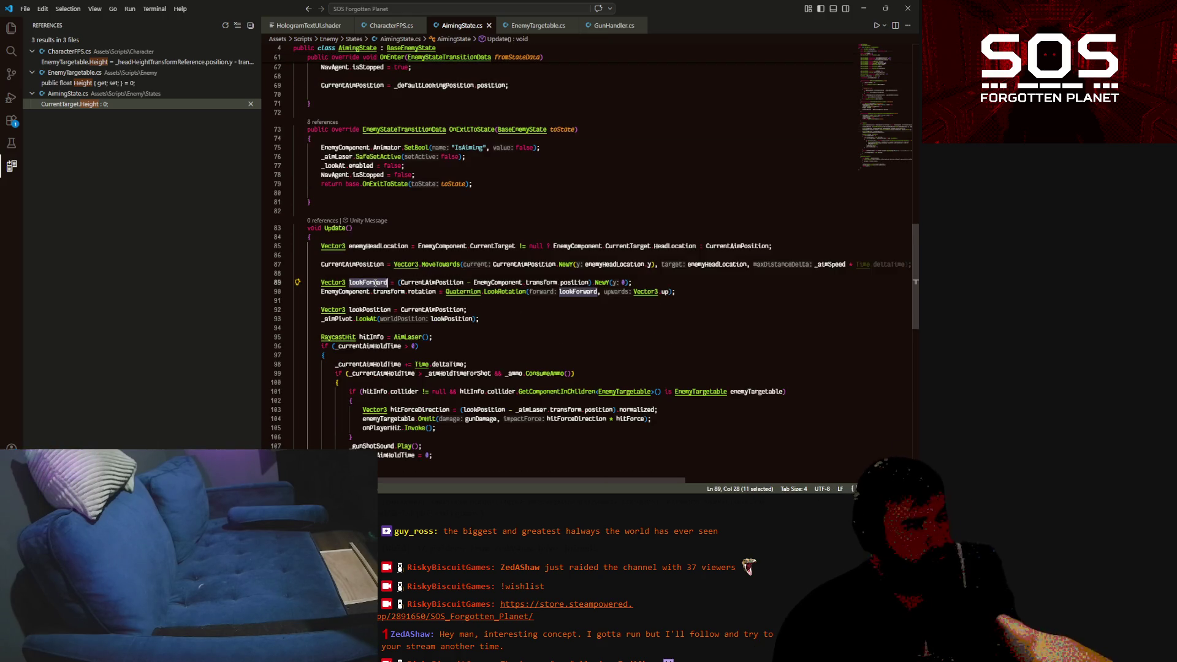
{"action": "double_click", "coordinate": [460, 319]}
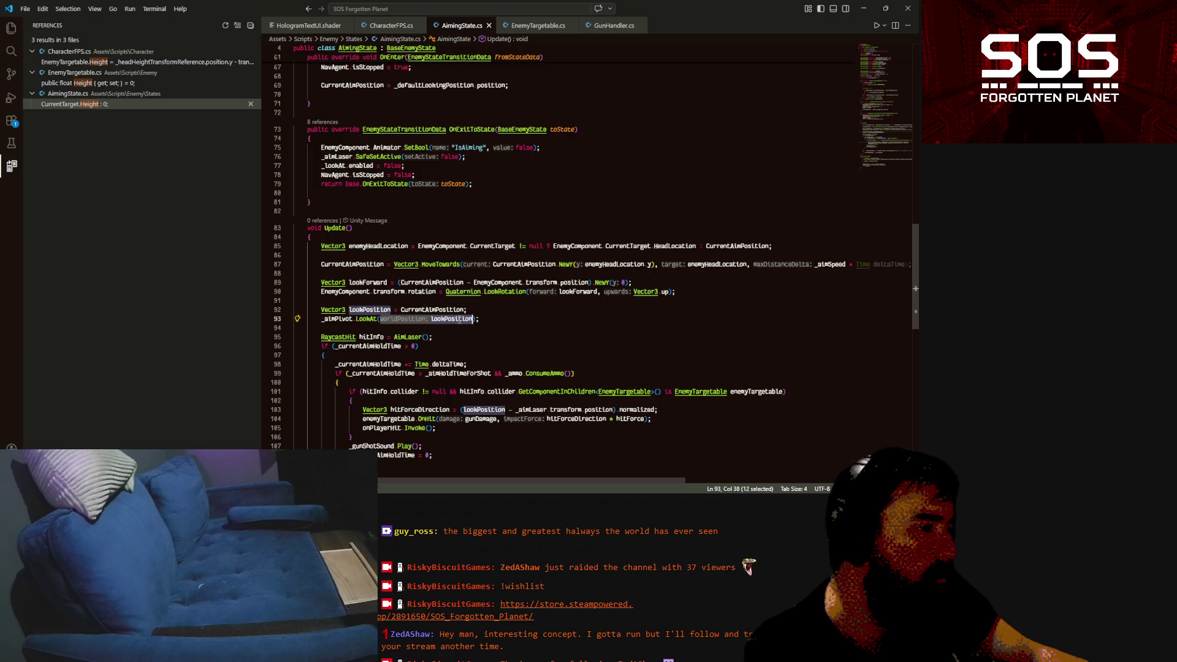
{"action": "scroll", "coordinate": [460, 319], "scroll_direction": "down", "scroll_amount": 3}
{"action": "double_click", "coordinate": [578, 219]}
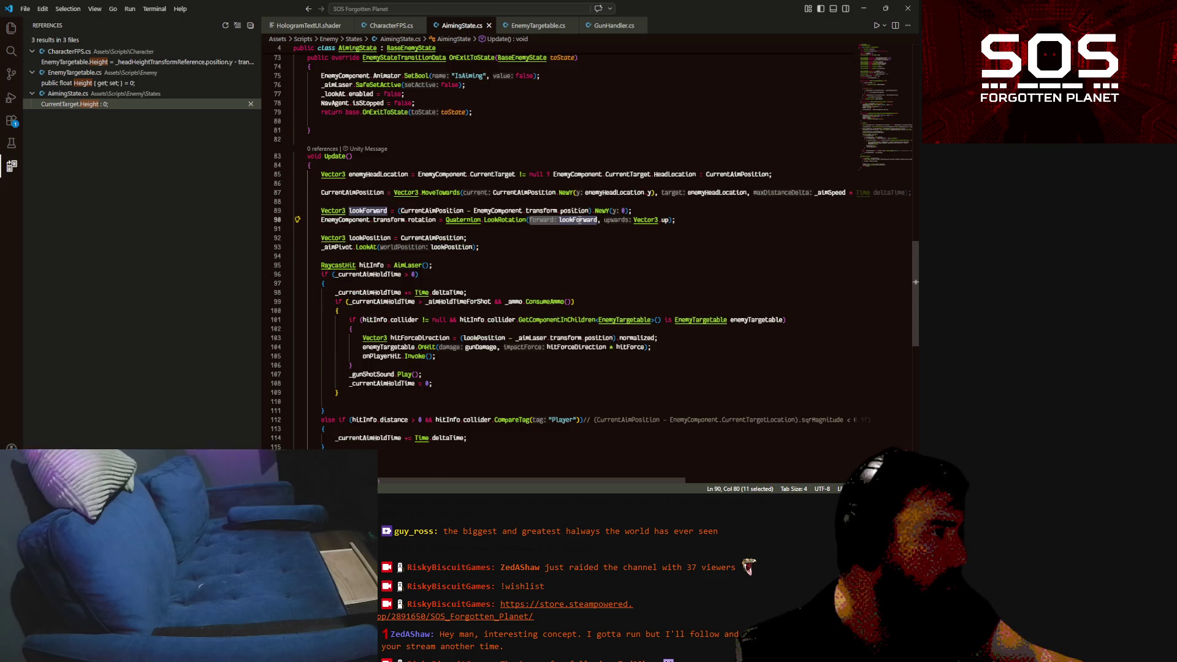
{"action": "scroll", "coordinate": [578, 220], "scroll_direction": "up", "scroll_amount": 1}
{"action": "double_click", "coordinate": [353, 217]}
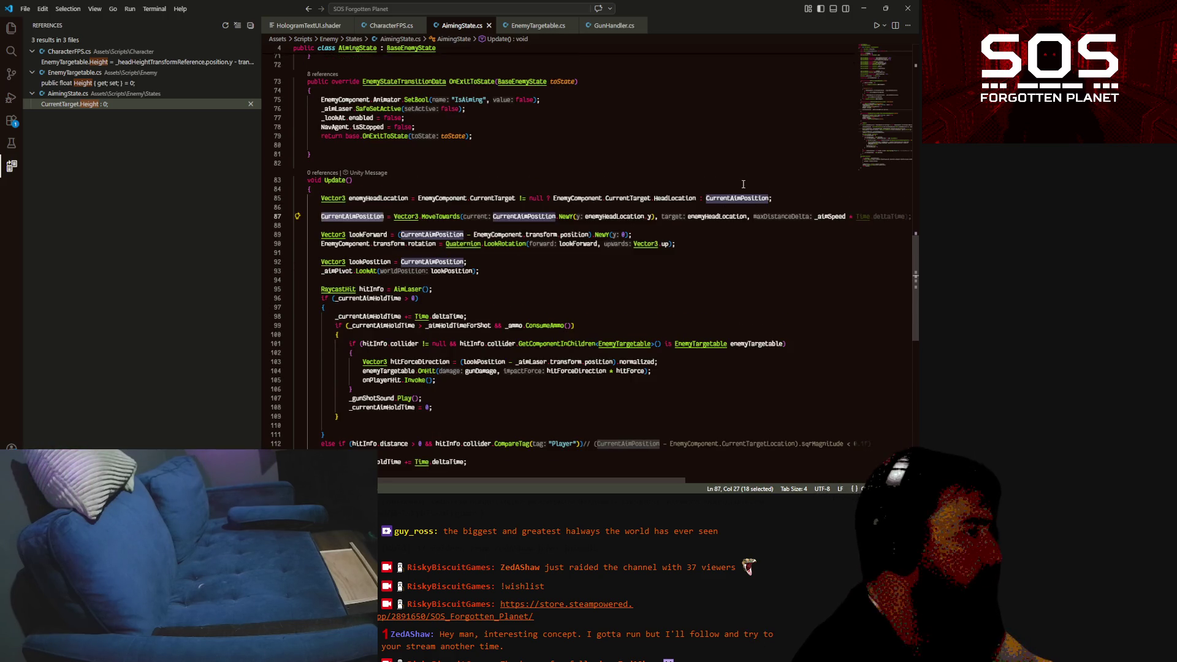